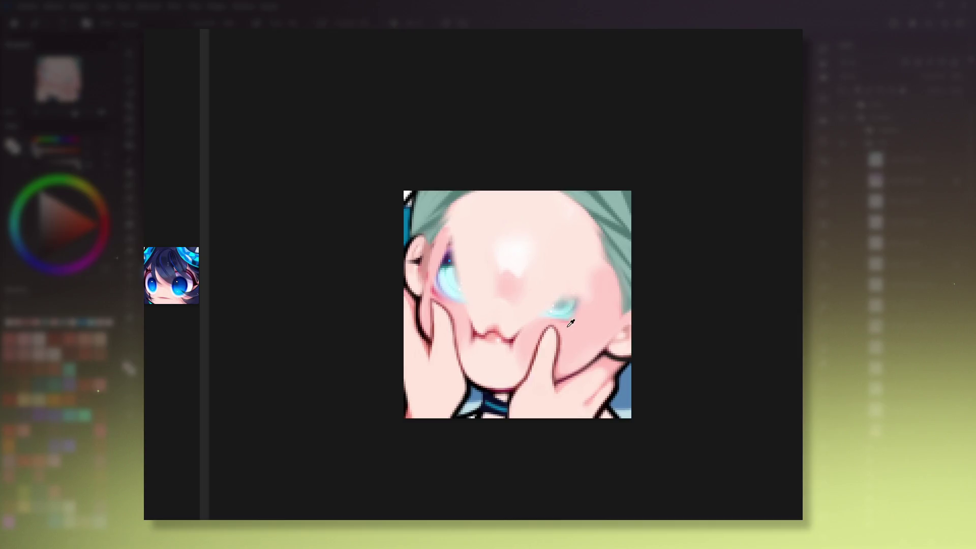
Step: Try a thinner cyan highlight on the right eye, undo it, and reset the canvas rotation
left_click_drag(576, 307, 558, 317)
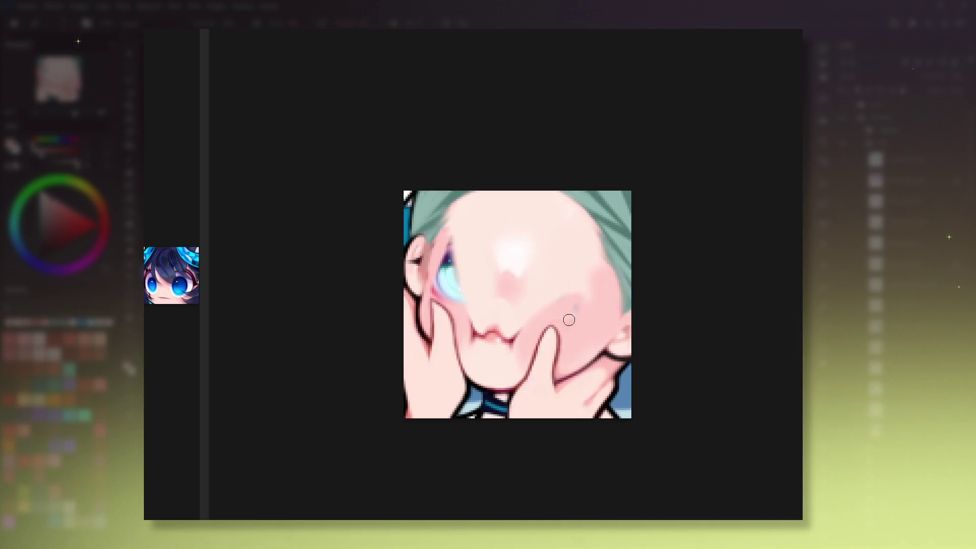
key("ctrl+z")
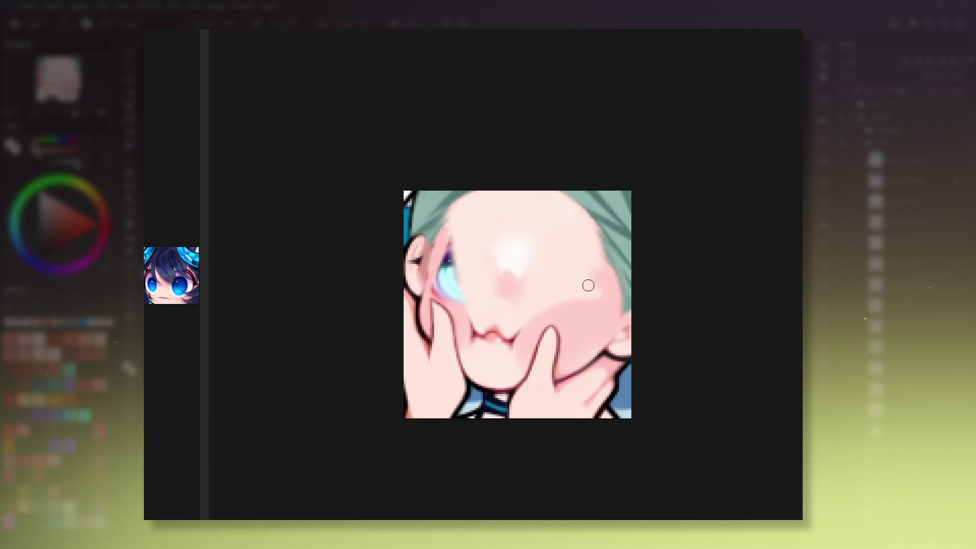
mouse_move(588, 297)
left_mouse_down()
mouse_move(639, 317)
mouse_move(574, 193)
left_mouse_up()
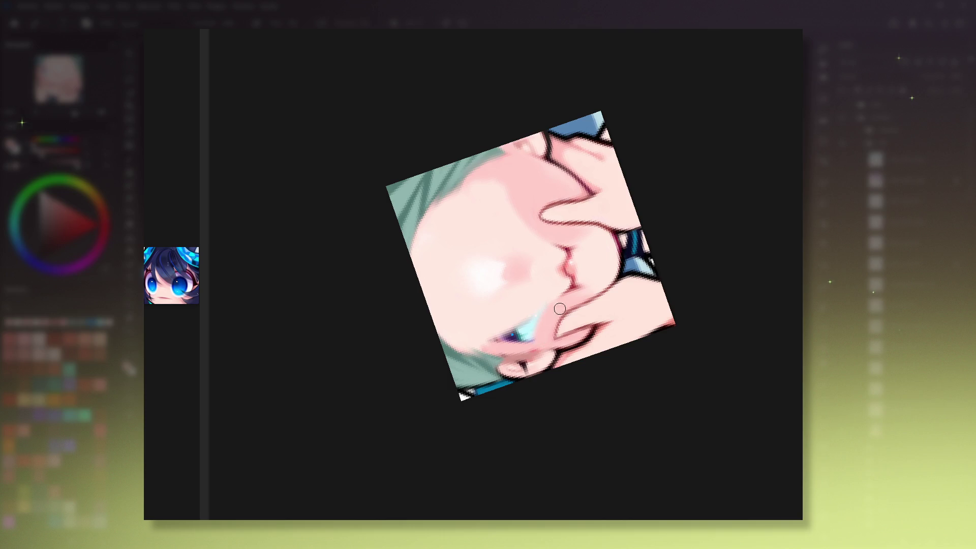
key("5")
Step: Paint skin colour over the blue eye, rotating the canvas and resetting it upright as needed
mouse_move(502, 226)
left_mouse_down()
mouse_move(490, 239)
mouse_move(492, 272)
mouse_move(503, 276)
left_mouse_up()
left_click_drag(511, 340, 656, 234)
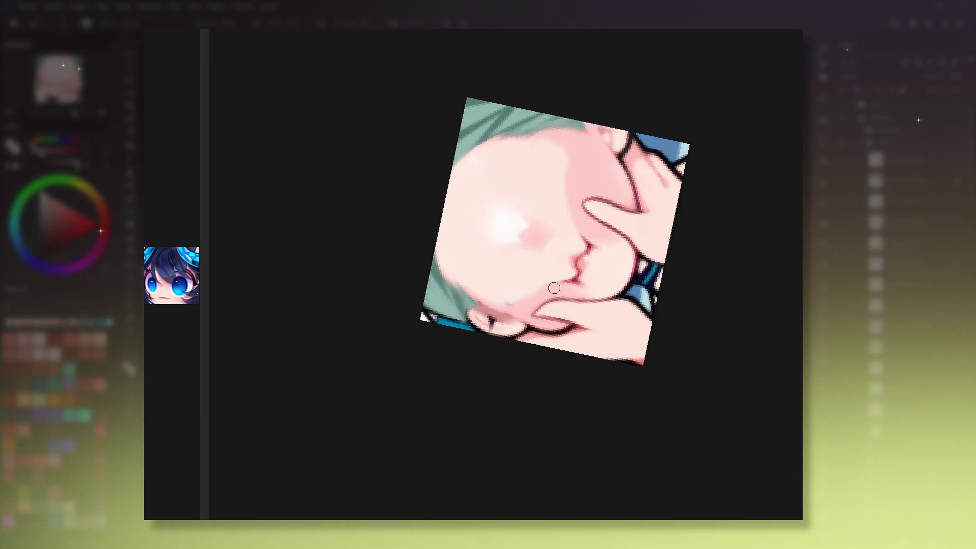
key("5")
left_click_drag(637, 277, 567, 327)
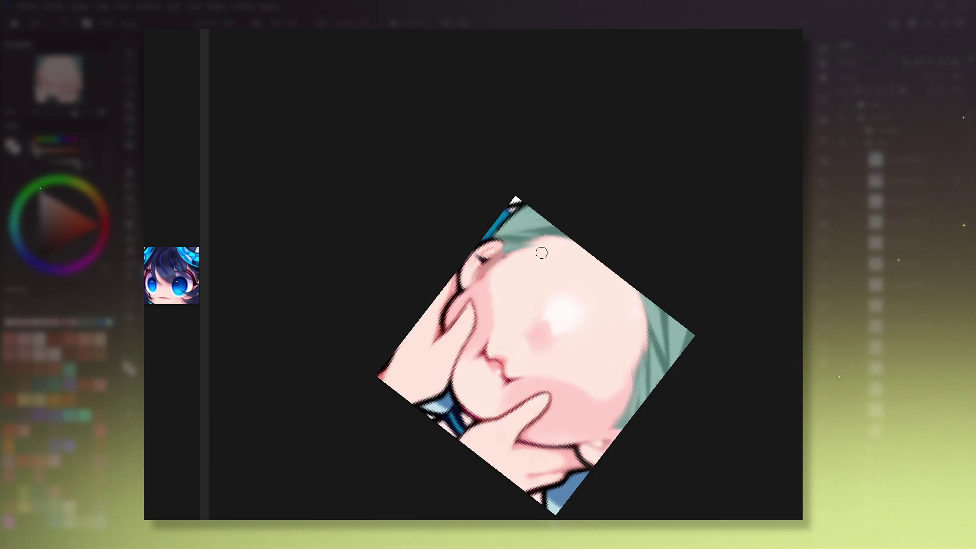
key("5")
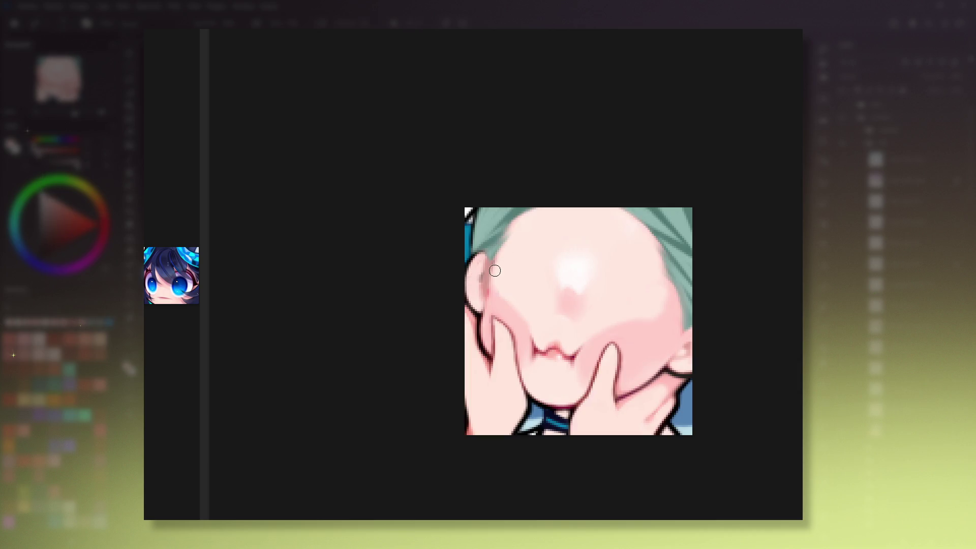
left_click_drag(495, 266, 466, 247)
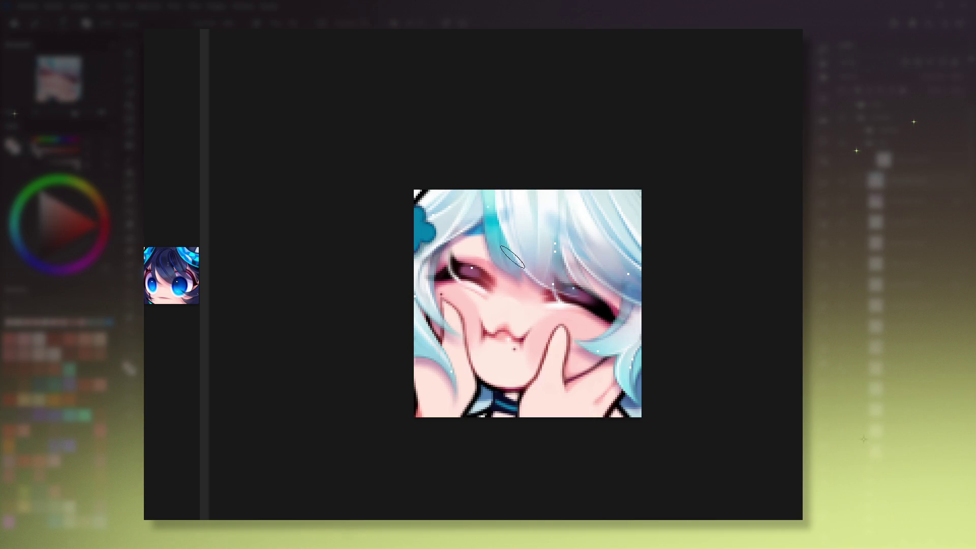
left_click(552, 205)
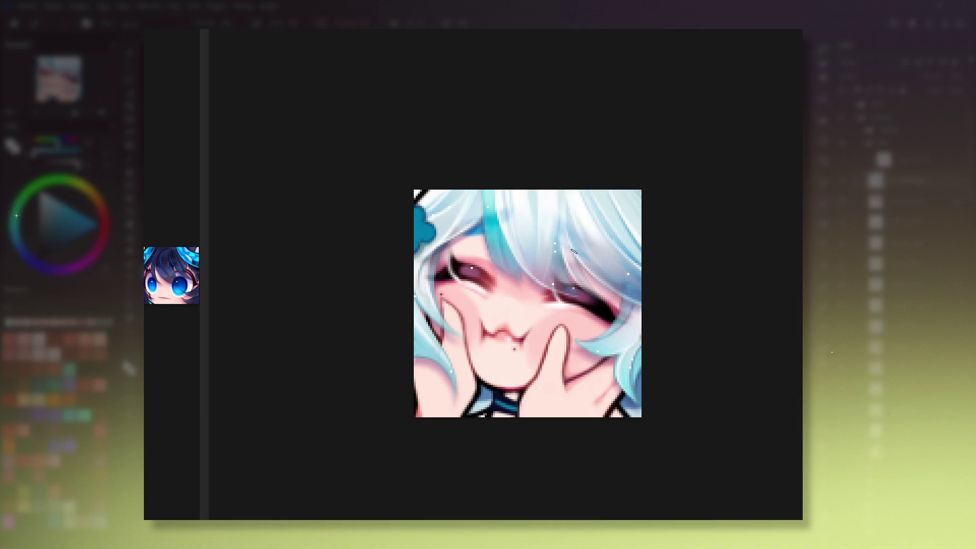
left_click(547, 248)
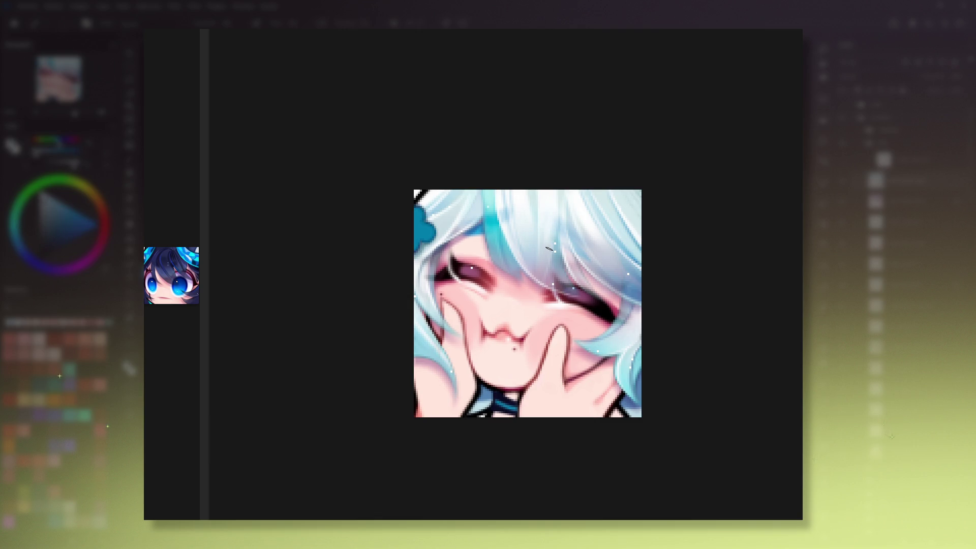
left_click(553, 209, "ctrl")
left_click(517, 205, "ctrl")
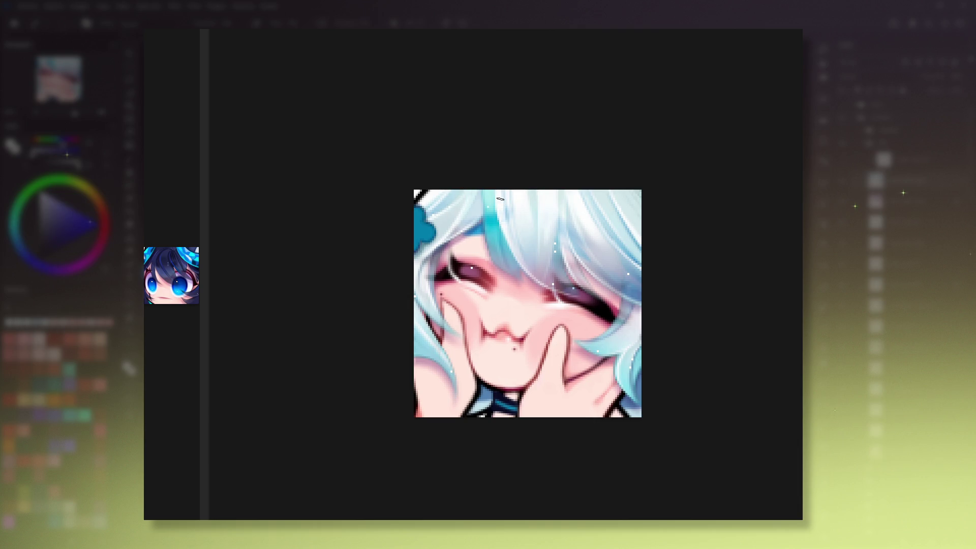
left_click_drag(579, 193, 602, 262)
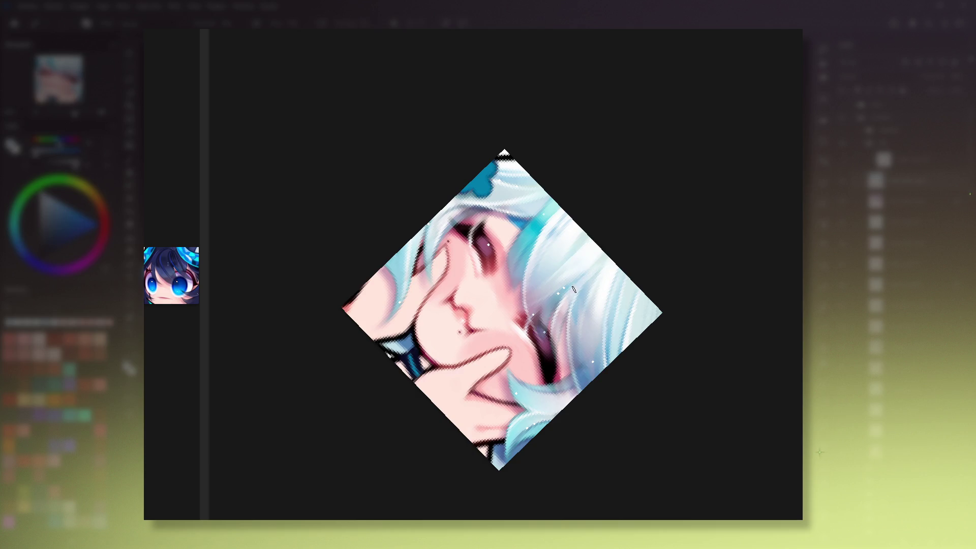
left_click(582, 262, "ctrl")
left_click(549, 291, "ctrl")
key("5")
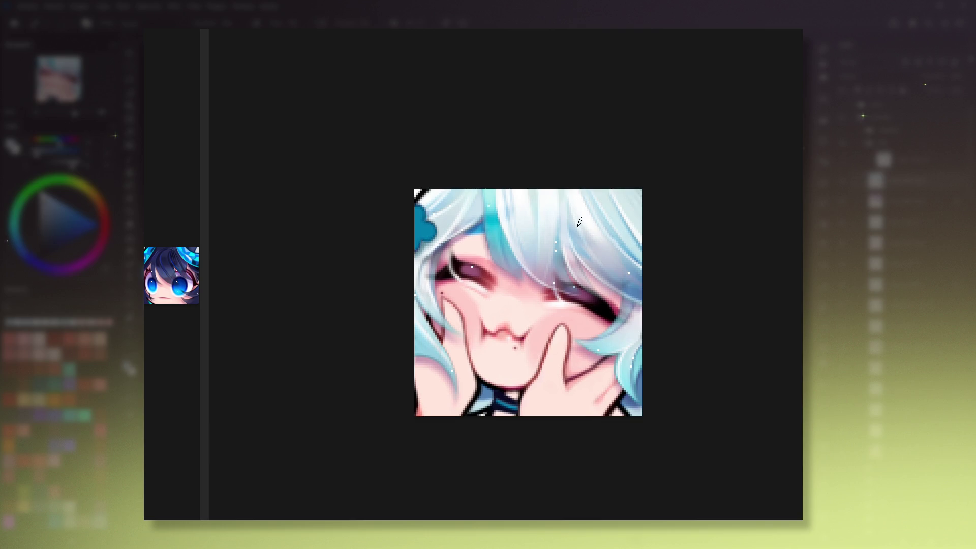
left_click_drag(783, 259, 292, 51)
left_click(461, 282, "ctrl")
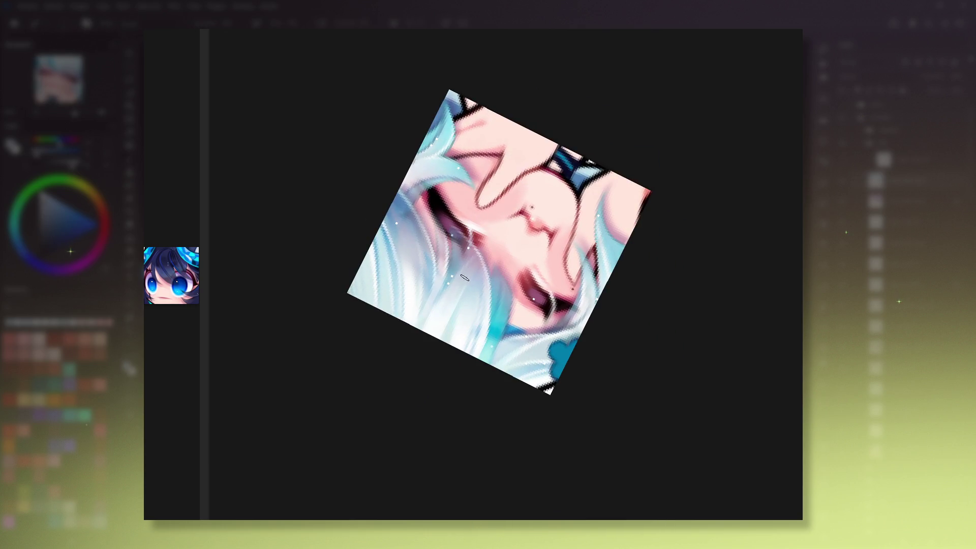
key("5")
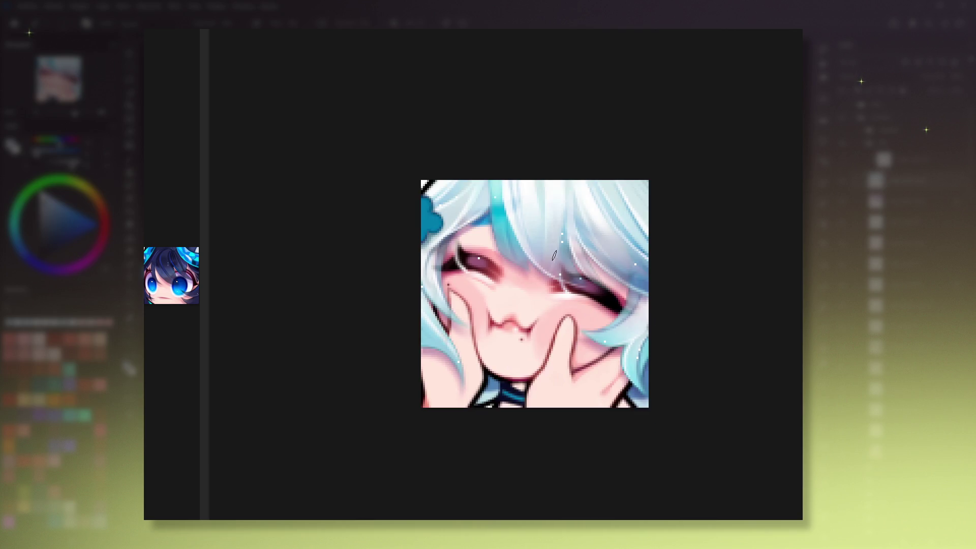
left_click(562, 199, "ctrl")
Step: Sample a hair blue, then eyedrop the red from the eye's rim as the main colour
left_click(515, 181)
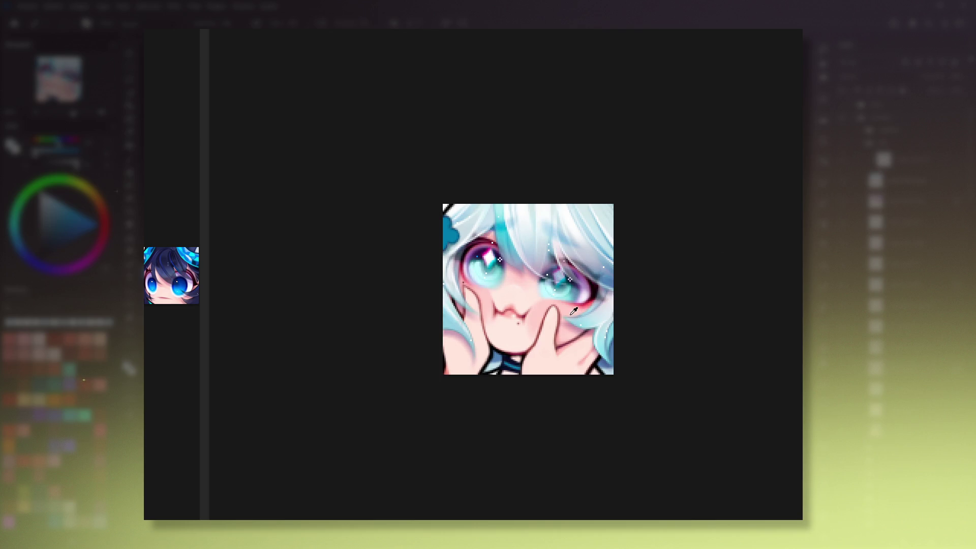
left_click(589, 304)
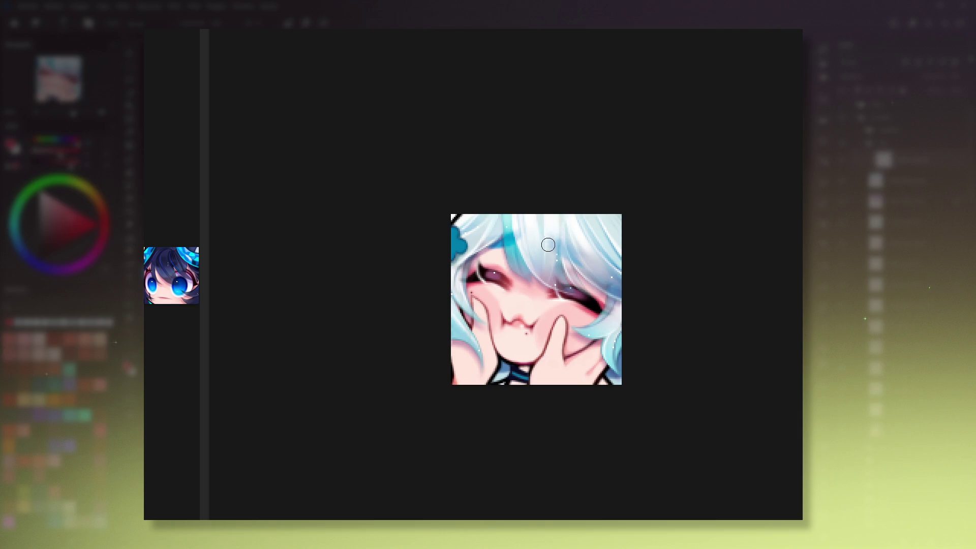
Step: Zoom out to near actual size with Ctrl+Alt+0, then zoom in slightly and frame the emote
key("ctrl+alt+0")
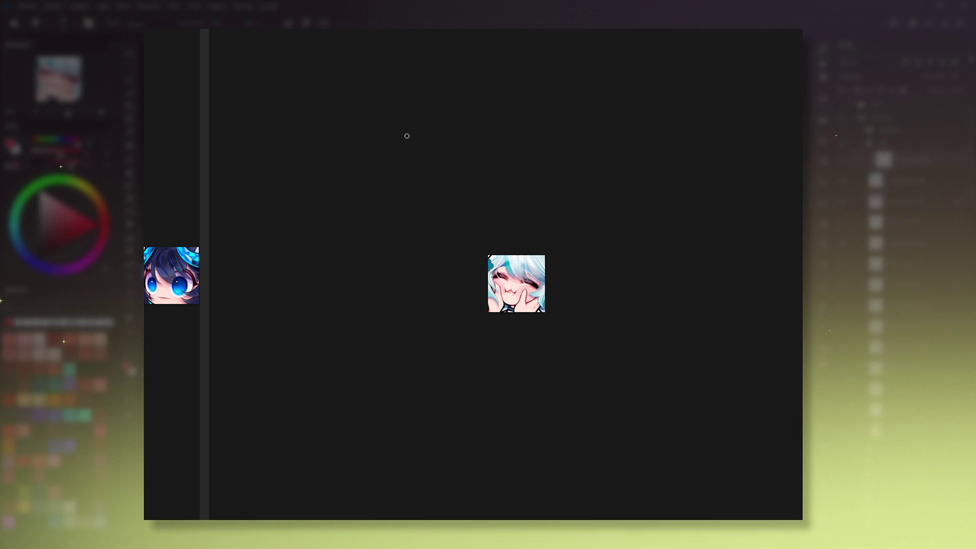
left_click(103, 111)
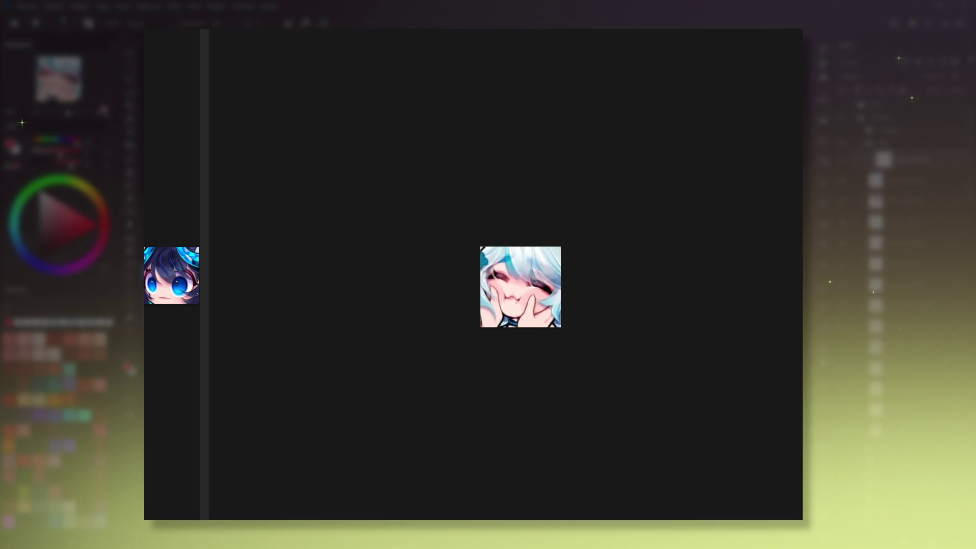
left_click(103, 111)
left_click_drag(470, 141, 544, 183)
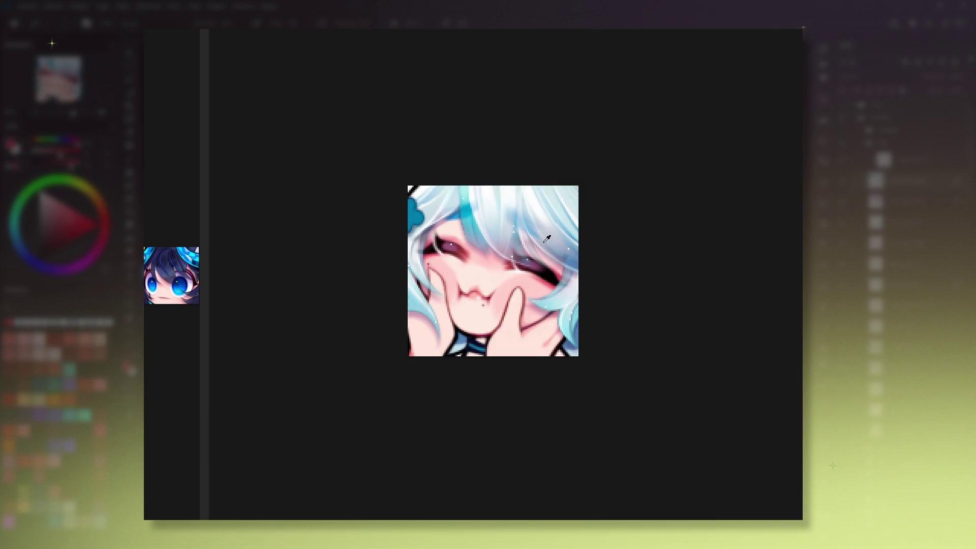
Step: Eyedrop darker hair and eye colours from the emote
left_click(571, 259)
left_click(570, 253)
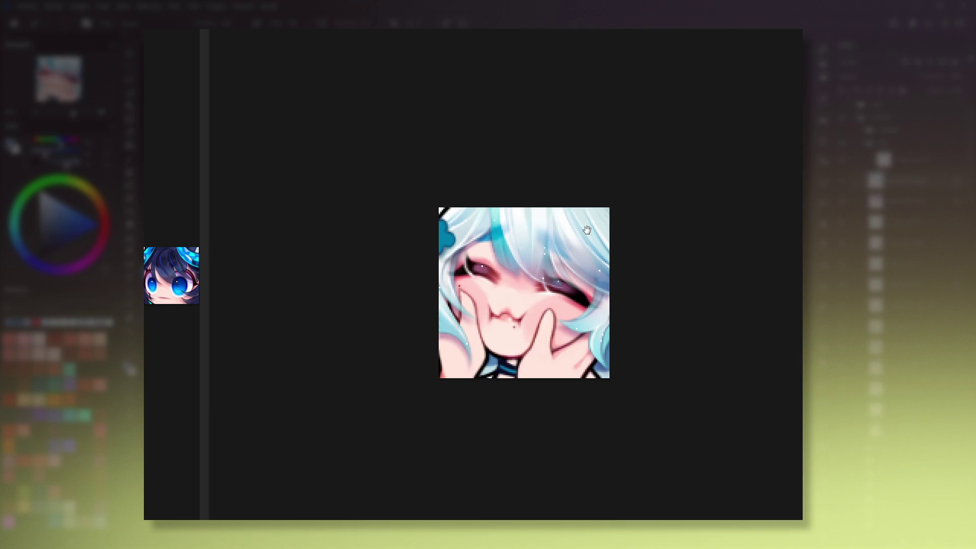
left_click(455, 263)
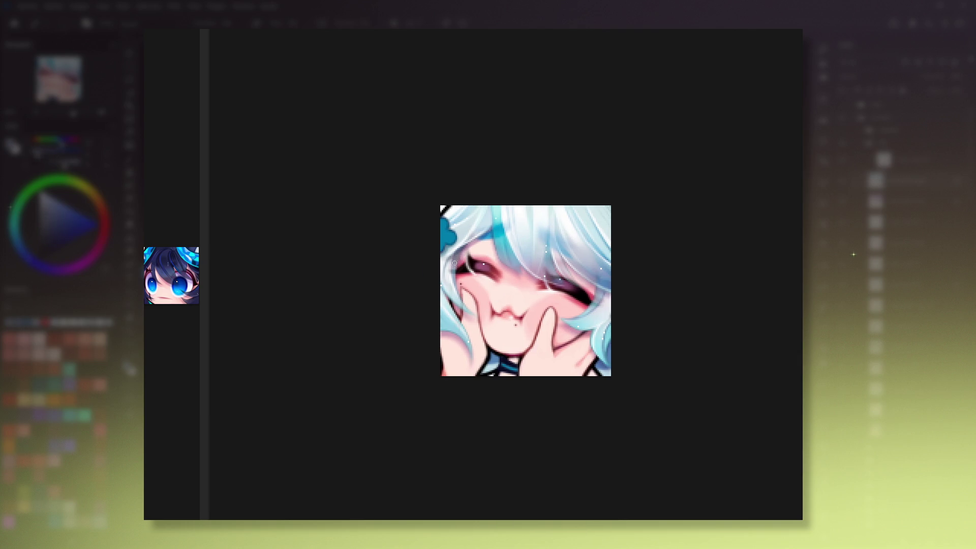
left_click(481, 231)
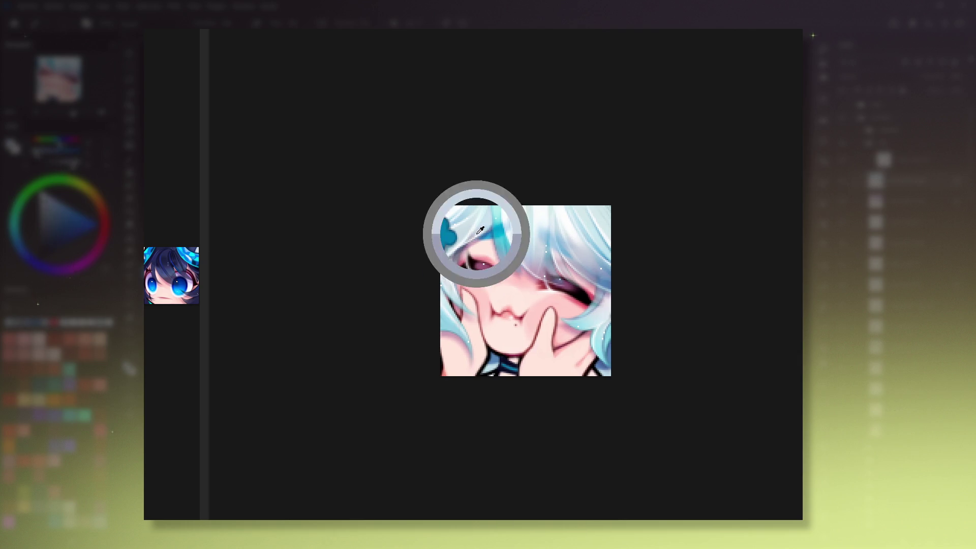
left_click(456, 265)
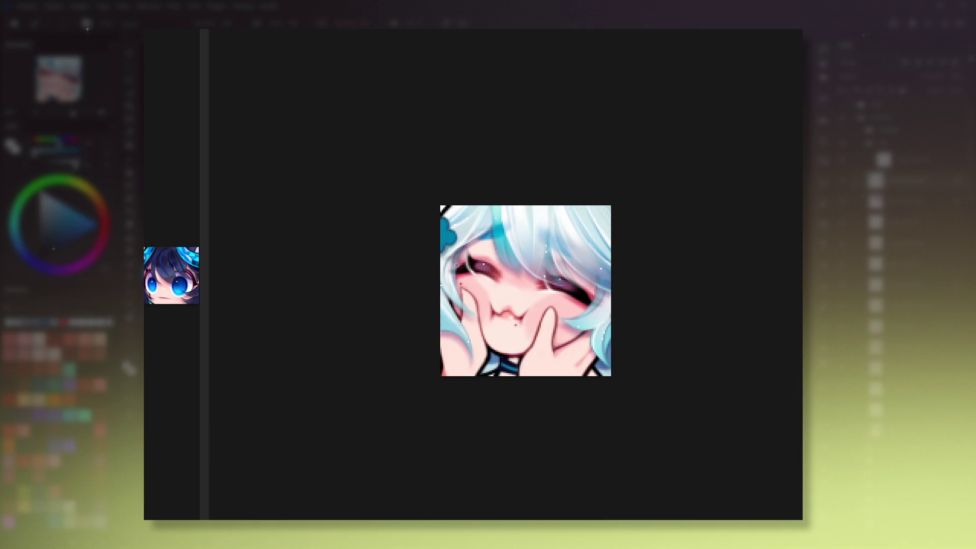
left_click(447, 269)
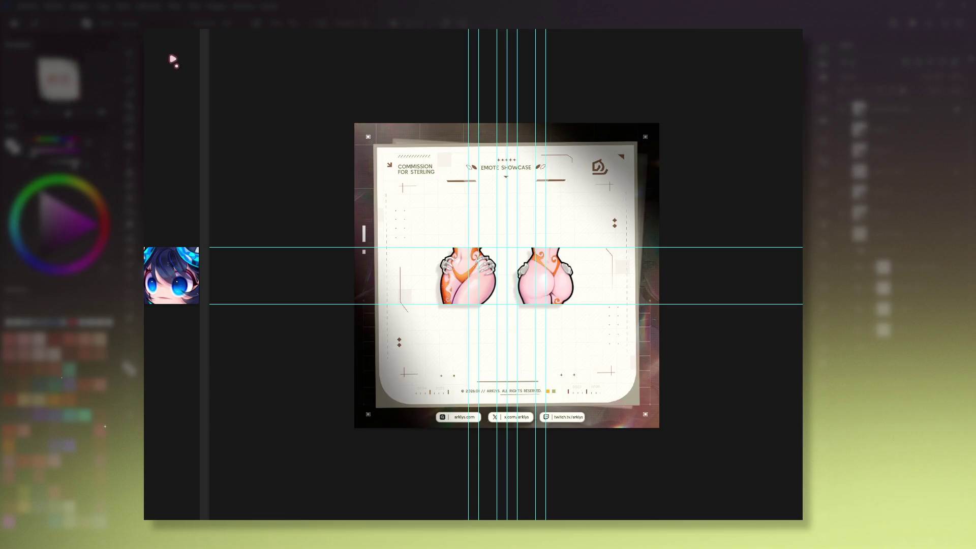
Step: Switch tools with V and clear the selection around the emote
key("v")
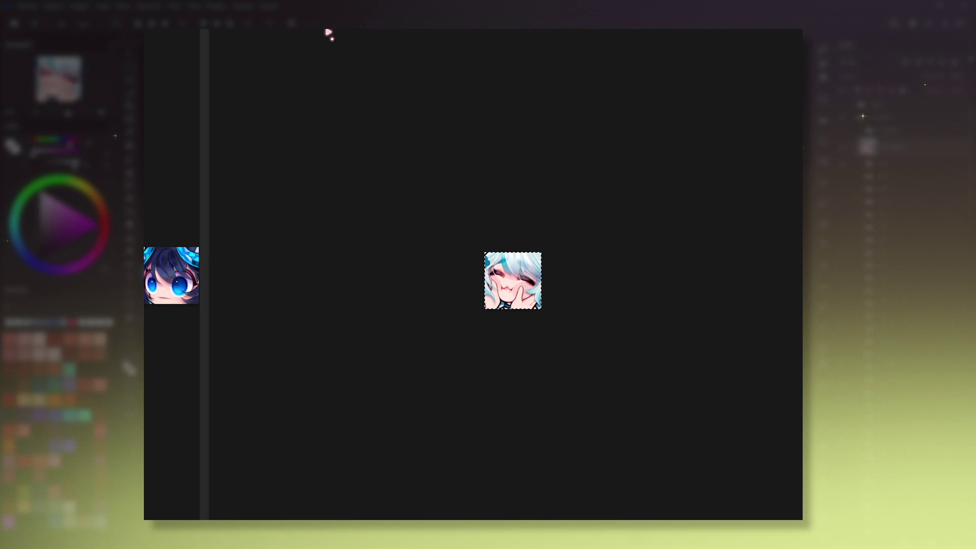
key("ctrl+shift+a")
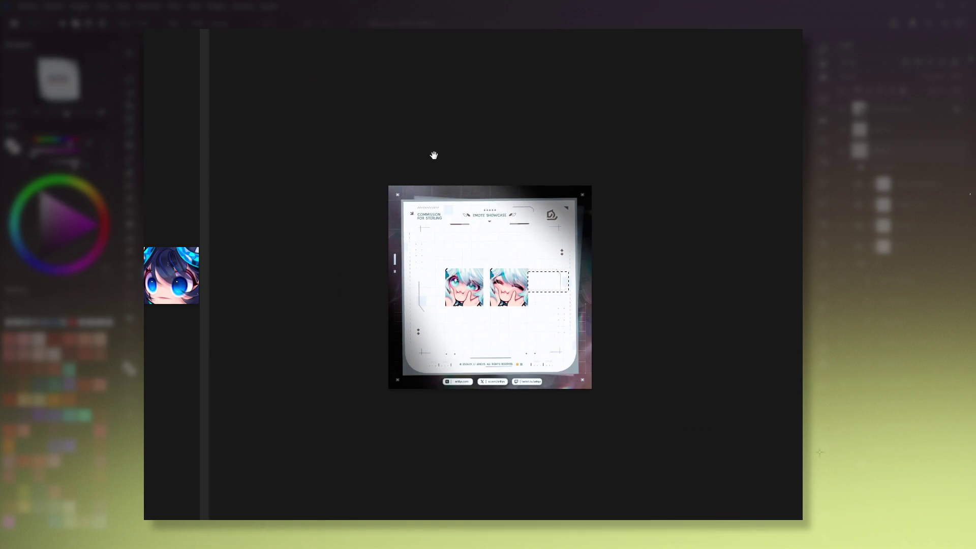
Step: Reposition the showcase card view, then make and clear a rectangular selection at its top-left
left_click_drag(433, 155, 437, 150)
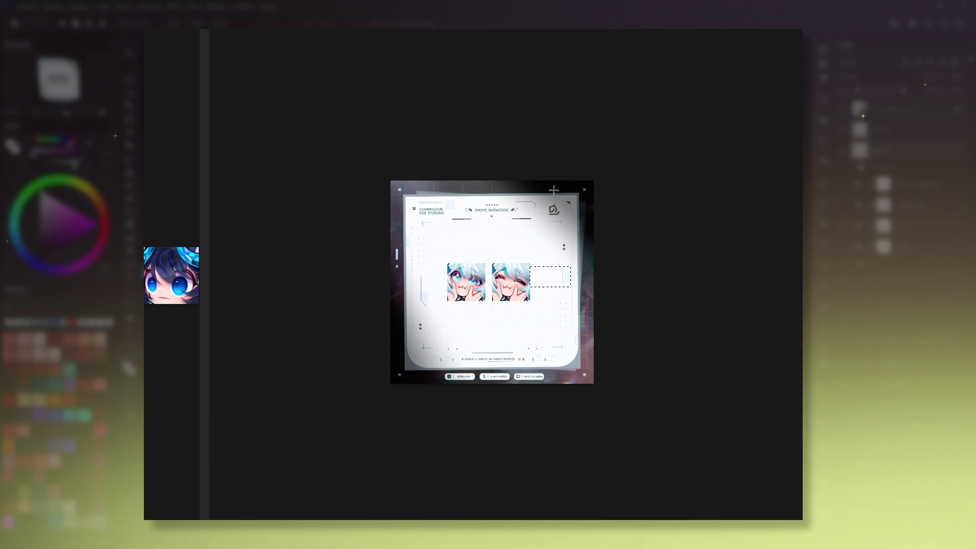
left_click(571, 235)
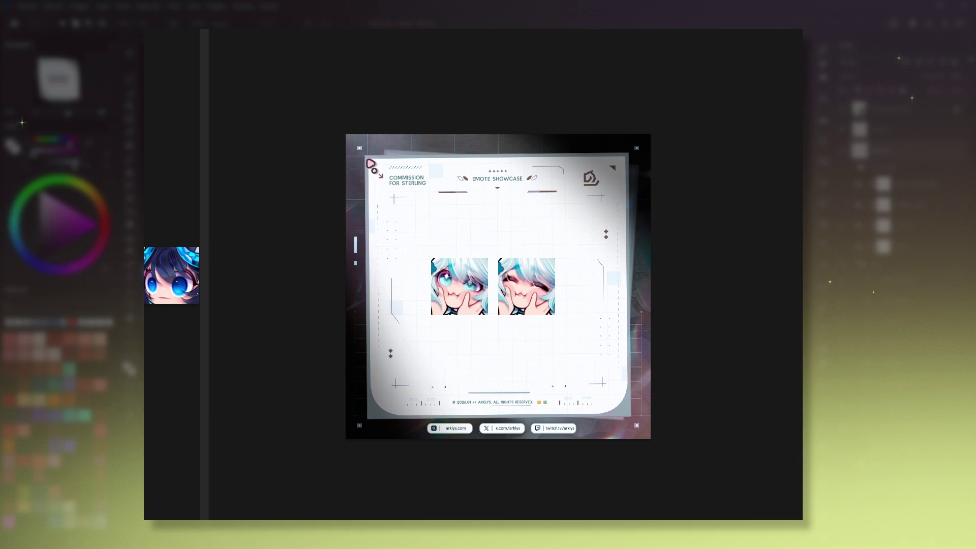
mouse_move(370, 157)
left_mouse_down()
mouse_move(486, 234)
mouse_move(637, 419)
mouse_move(627, 413)
left_mouse_up()
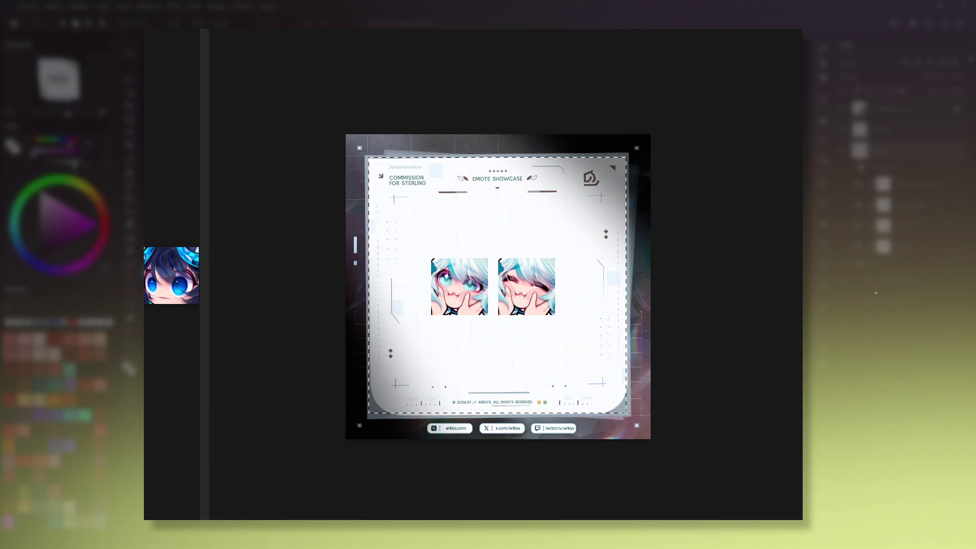
left_click(340, 216)
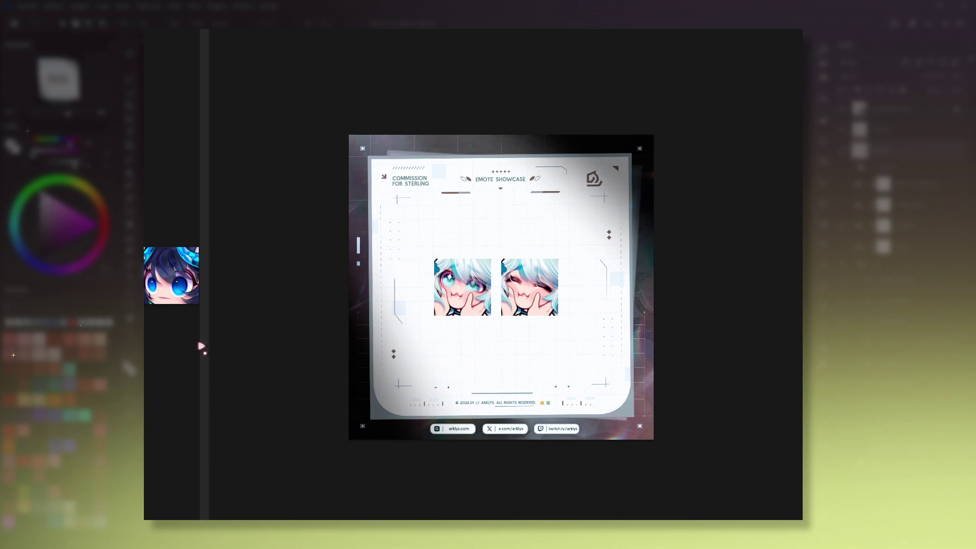
scroll(376, 122, "up", 3)
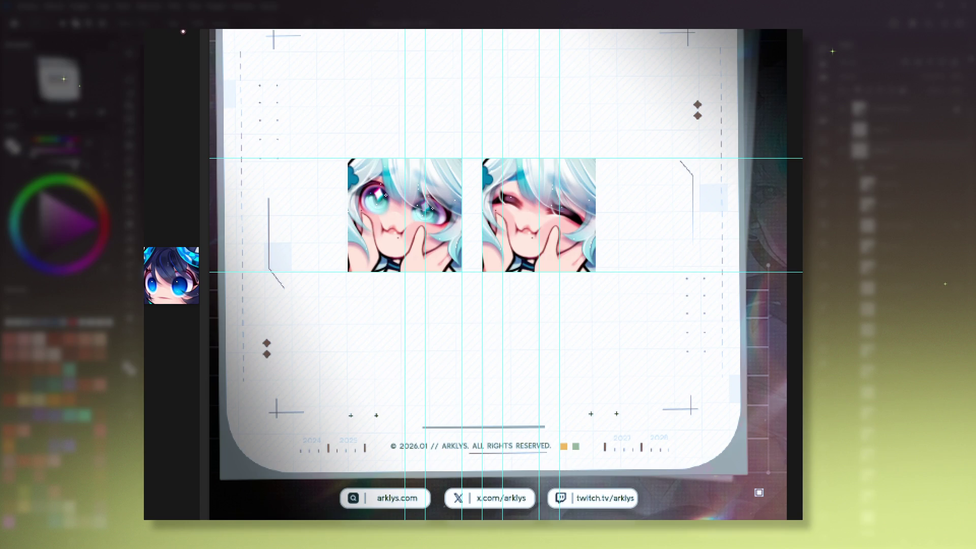
Step: Nudge the right emote into alignment, make and clear a rectangular selection, and fit the page in view
left_click_drag(538, 217, 551, 200)
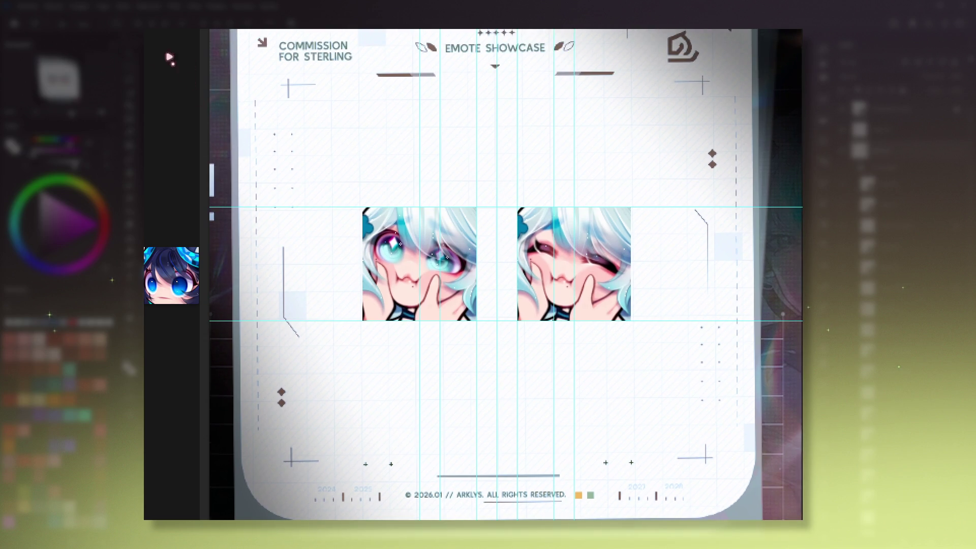
key("m")
mouse_move(239, 226)
left_mouse_down()
mouse_move(362, 278)
mouse_move(739, 249)
left_mouse_up()
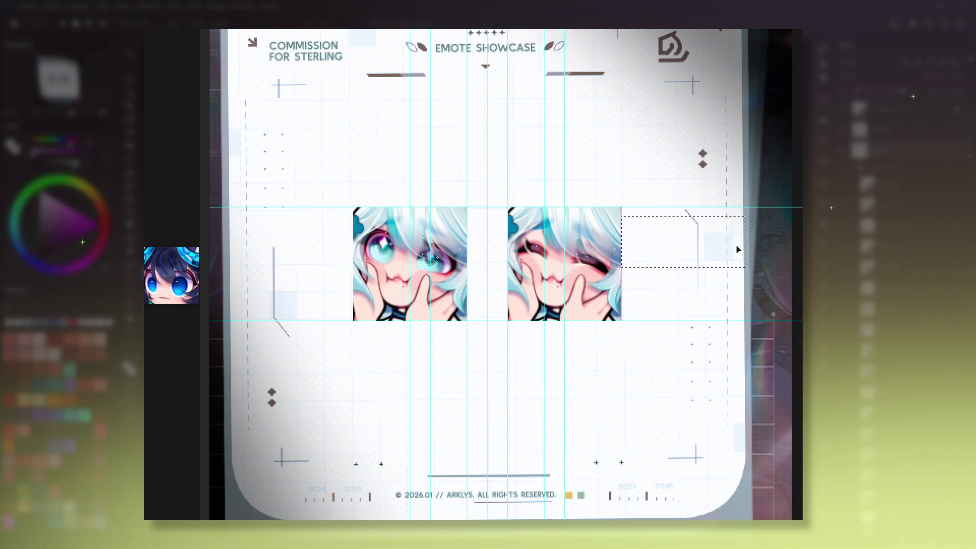
key("ctrl+d")
key("ctrl+minus")
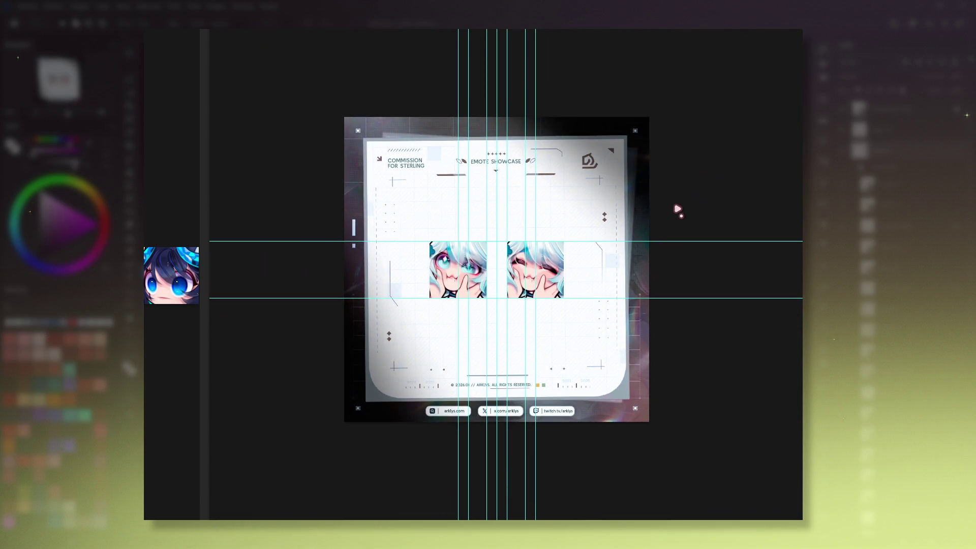
Step: Hide the guides, delete the grey layers under the top layer, and add soft drop shadows
key("ctrl+semicolon")
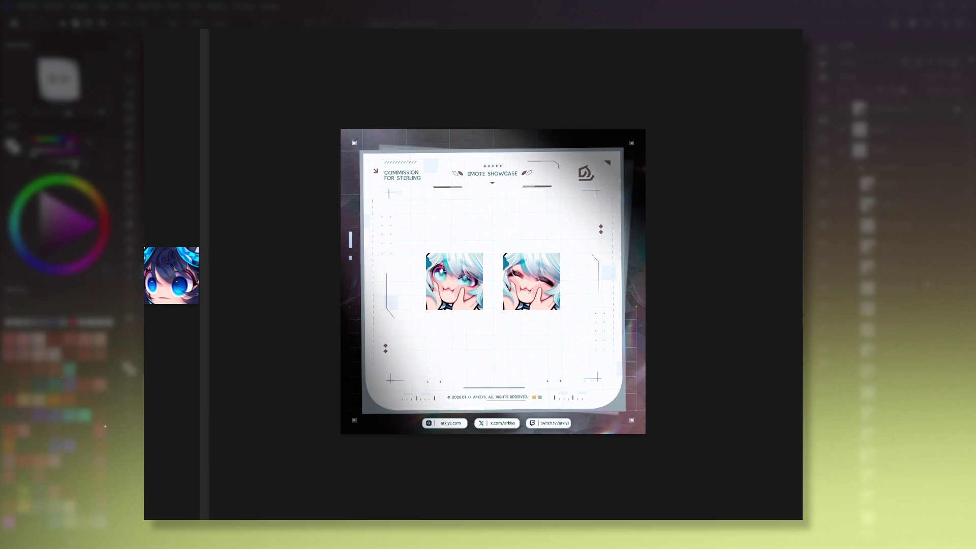
key("ctrl+e")
key("ctrl+e")
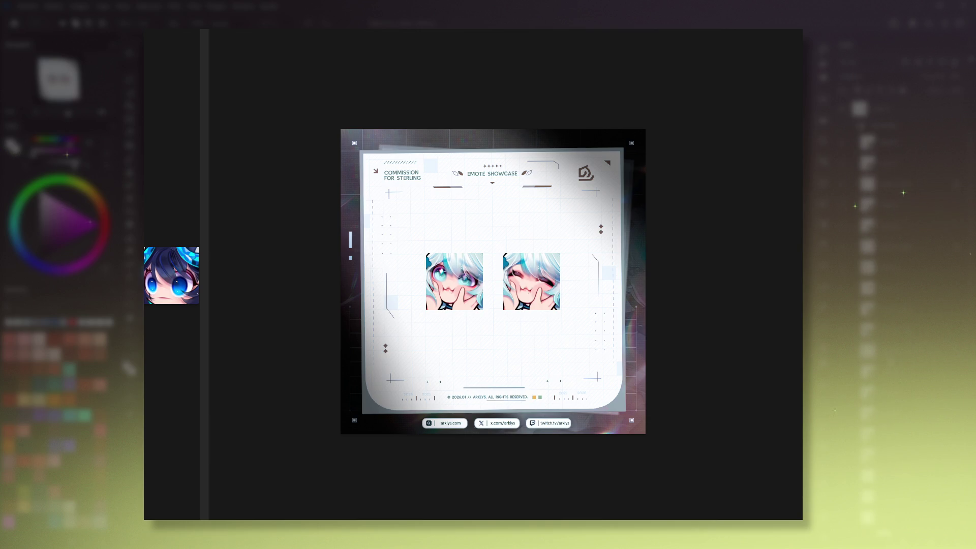
key("ctrl+j")
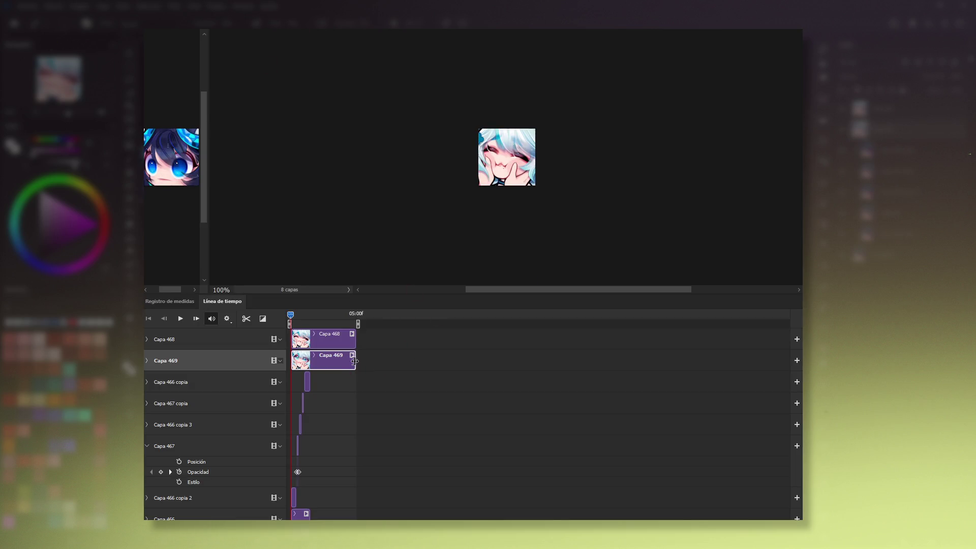
Step: Trim the Capa 469 clip and make three Capa 469 copia duplicates
mouse_move(355, 361)
left_mouse_down()
mouse_move(309, 361)
mouse_move(310, 343)
left_mouse_up()
left_click(329, 344)
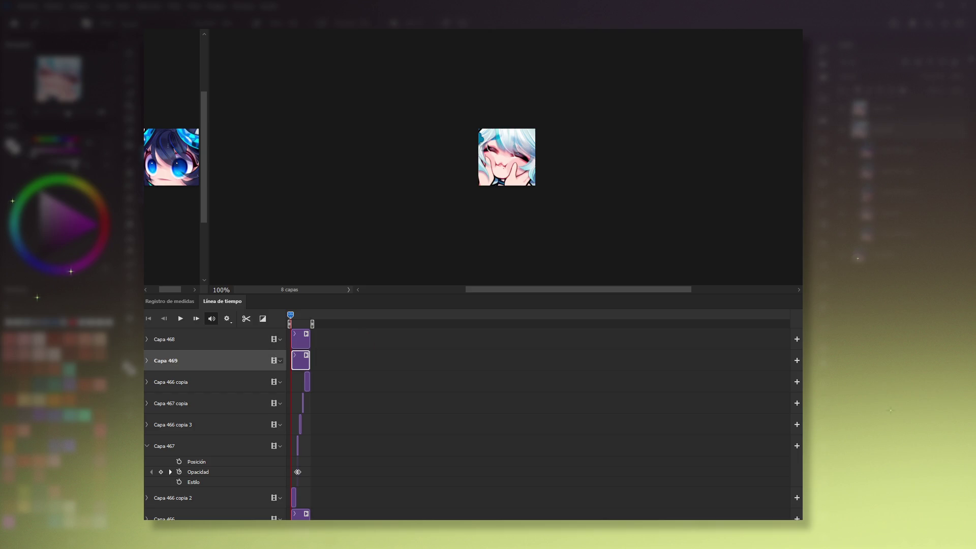
key("ctrl+j")
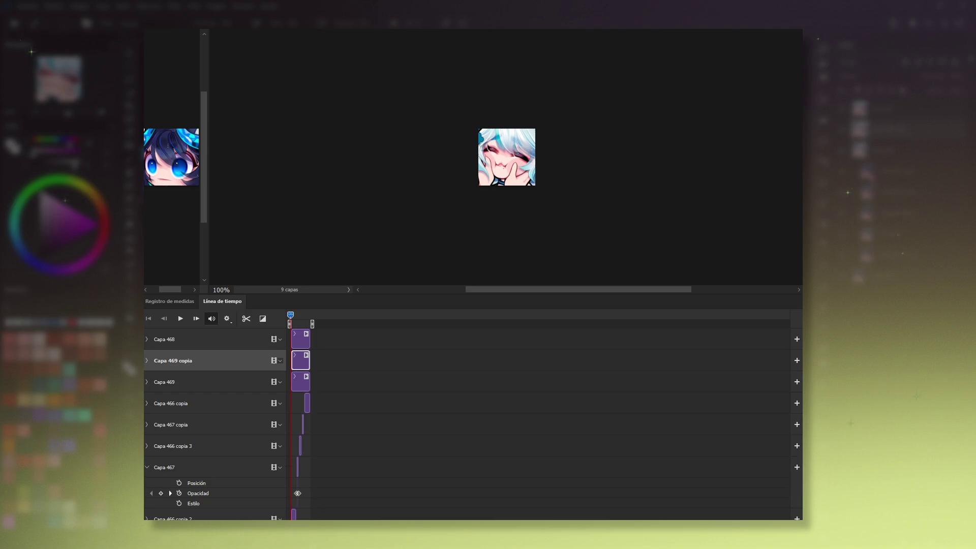
key("ctrl+j")
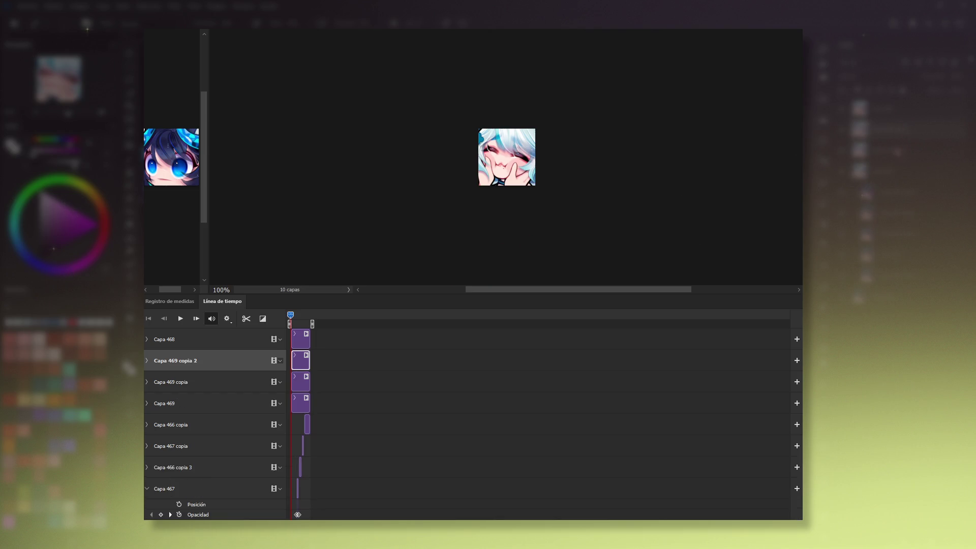
key("ctrl+j")
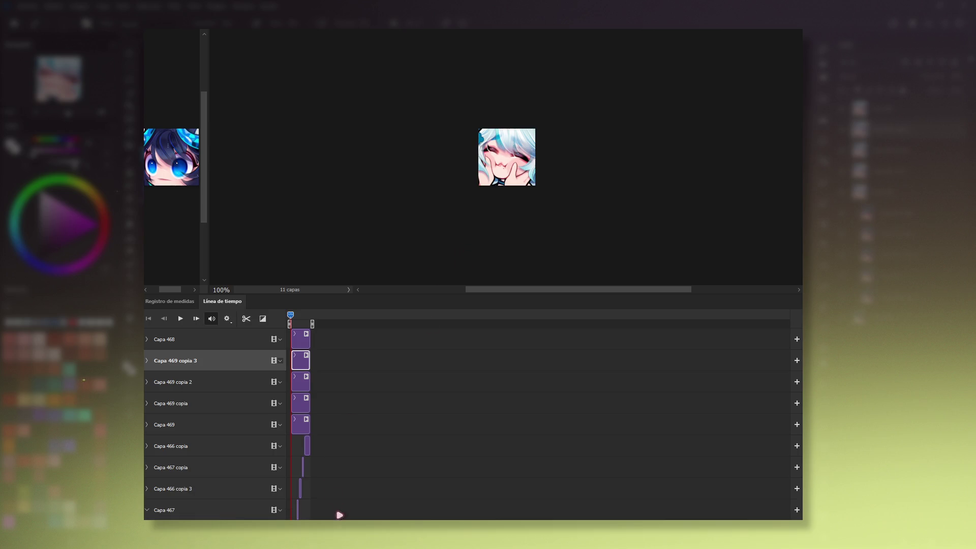
Step: Reorder the Capa 469 track and start the Capa 469 copia clip near 01:00f
scroll(338, 514, "down", 3)
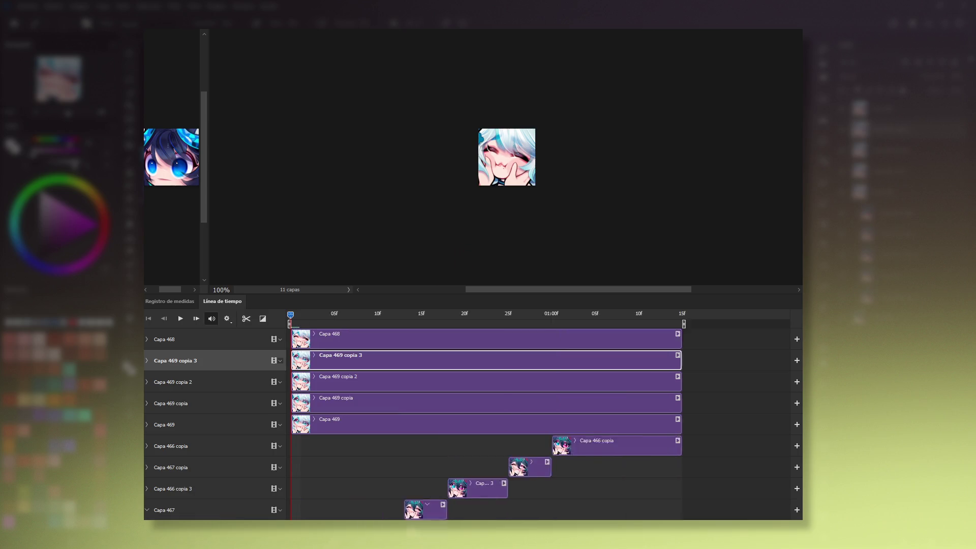
left_click(409, 431)
scroll(431, 446, "down", 3)
left_click_drag(434, 347, 431, 481)
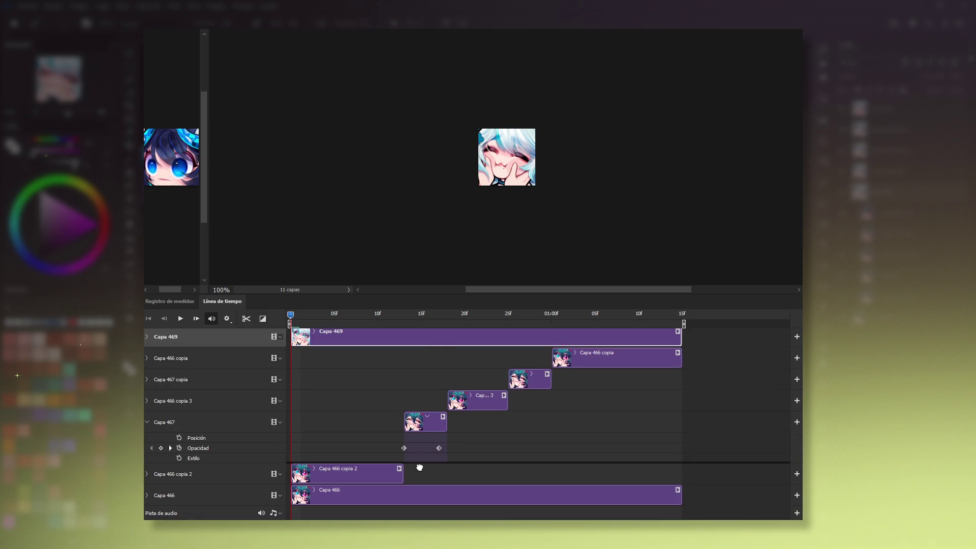
scroll(417, 417, "up", 3)
left_click(376, 386)
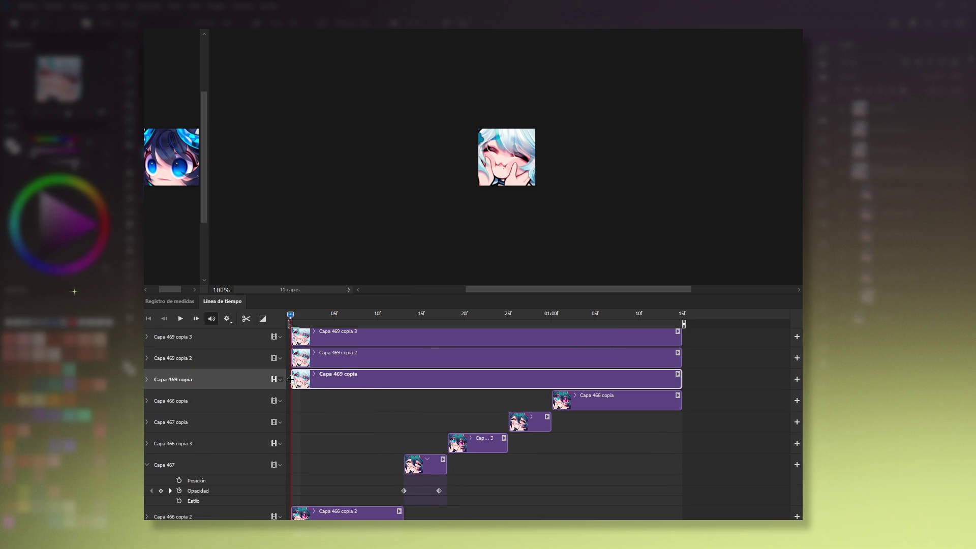
left_click_drag(493, 388, 552, 379)
Step: End Capa 469 copia 2 around 13f, shorten copia 3, and move it later into the video group
left_click_drag(681, 359, 412, 377)
left_click_drag(291, 315, 403, 315)
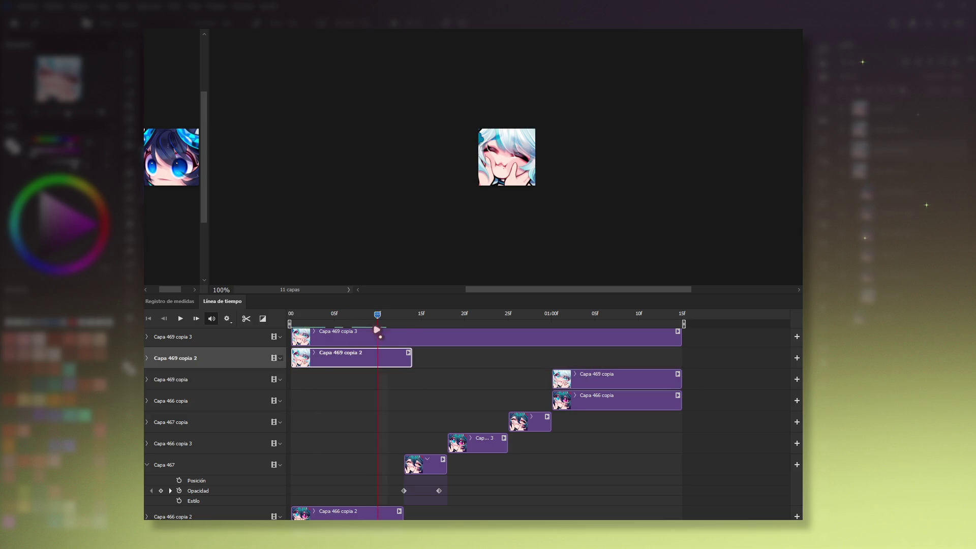
left_click_drag(415, 349, 405, 358)
scroll(407, 378, "up", 1)
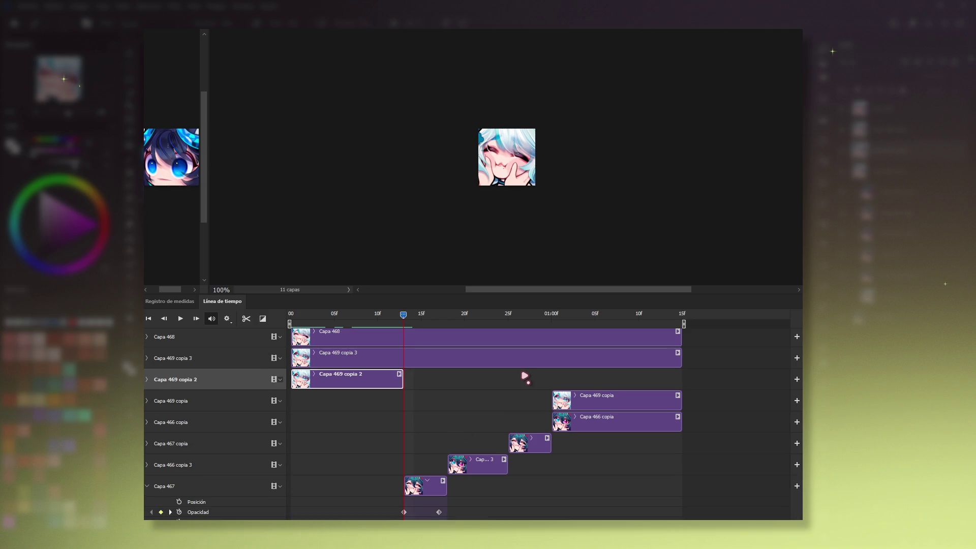
left_click(530, 365)
mouse_move(682, 358)
left_mouse_down()
mouse_move(350, 358)
mouse_move(505, 364)
left_mouse_up()
left_click_drag(372, 381, 349, 399)
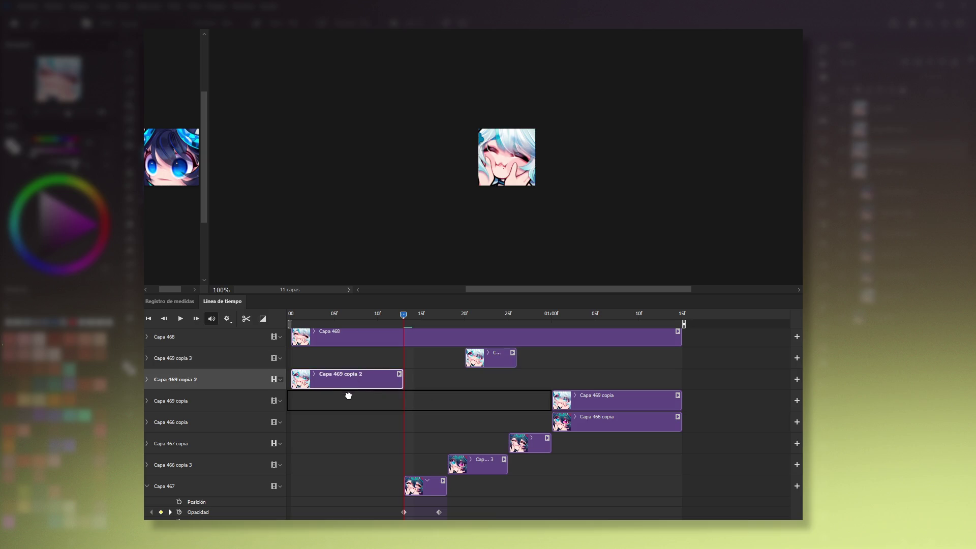
mouse_move(499, 365)
left_mouse_down()
mouse_move(496, 381)
mouse_move(470, 366)
left_mouse_up()
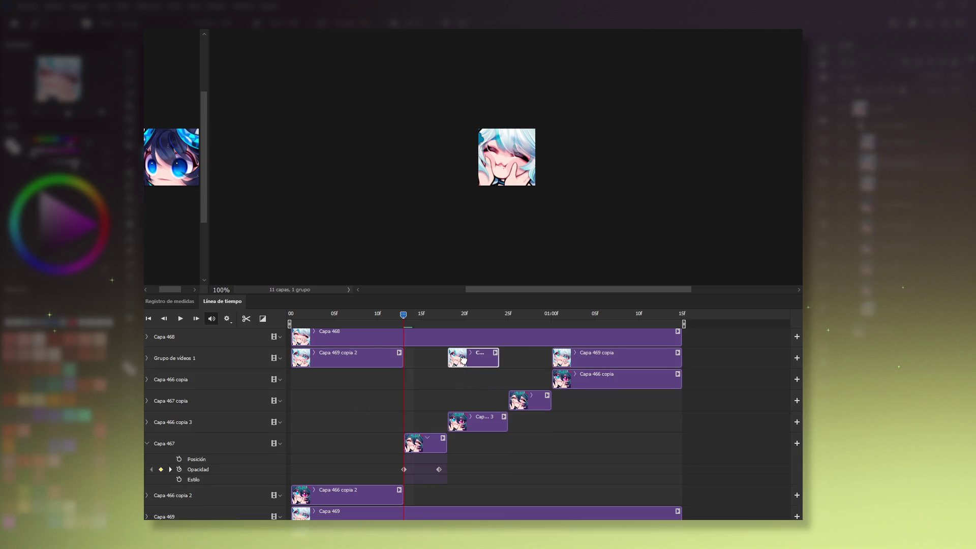
Step: Extend Capa 469 copia 3 slightly and shorten Capa 468 to a brief clip after 13f
left_click_drag(413, 326, 513, 333)
left_click_drag(498, 350, 507, 350)
left_click(706, 346)
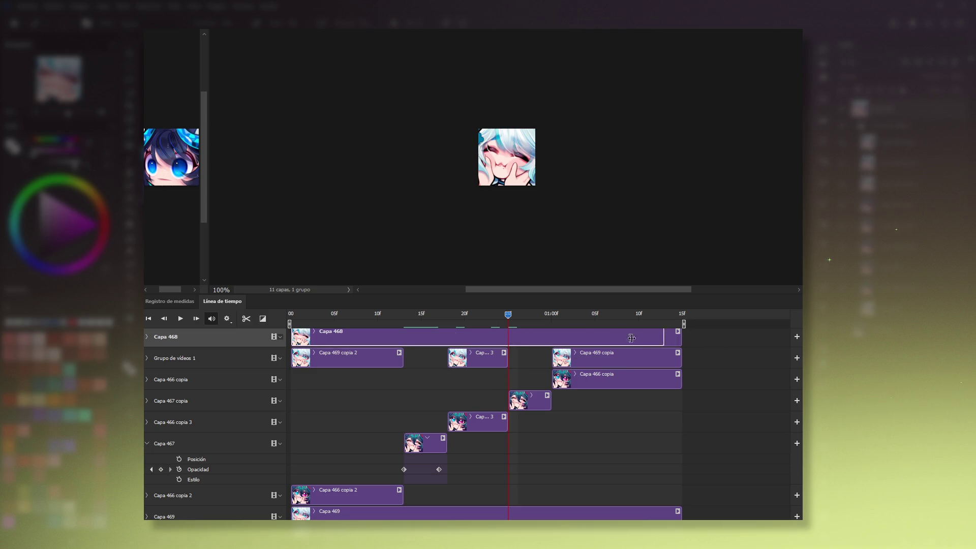
mouse_move(682, 337)
left_mouse_down()
mouse_move(342, 336)
mouse_move(446, 344)
mouse_move(437, 345)
mouse_move(446, 335)
left_mouse_up()
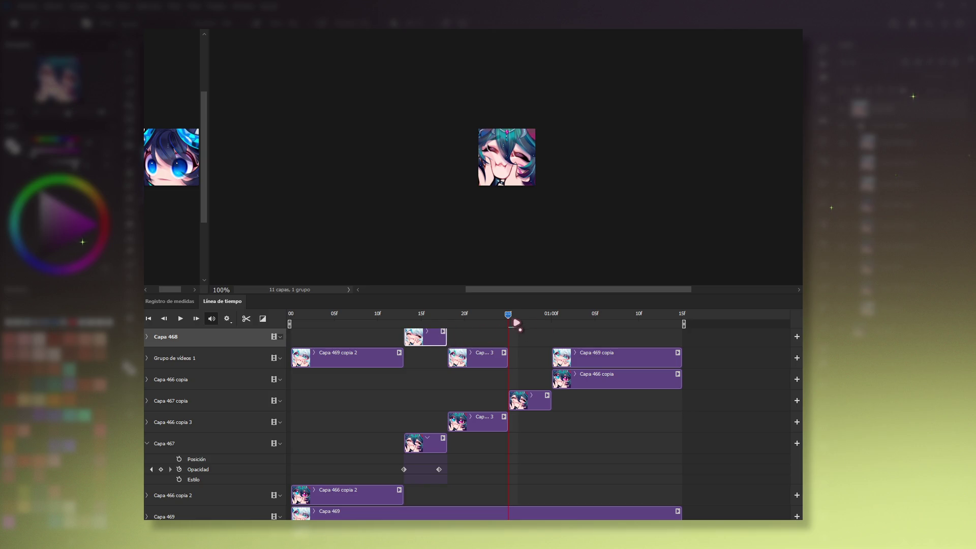
Step: Add Capa 468 opacity keyframes at 13f and 18f, changing opacity at the second
left_click_drag(509, 315, 411, 320)
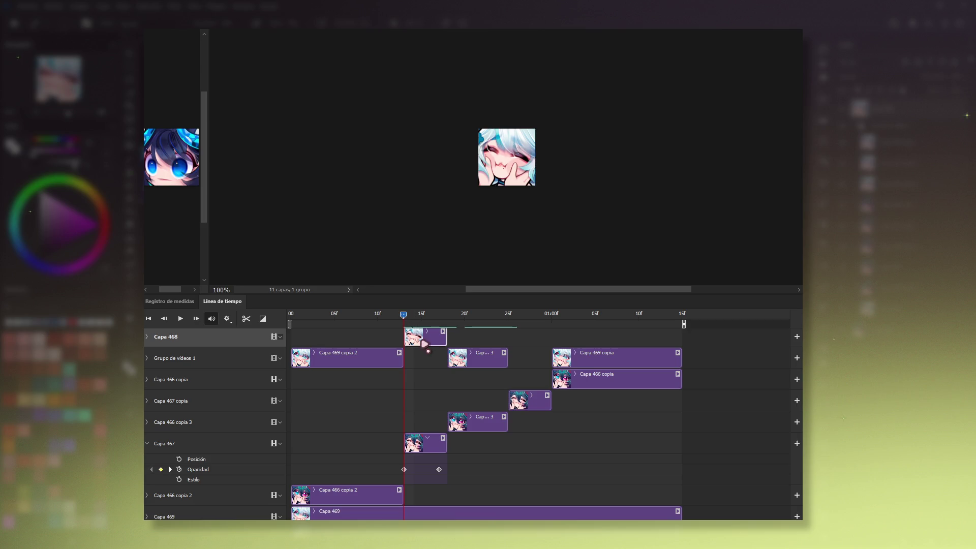
left_click(147, 337)
left_click(179, 363)
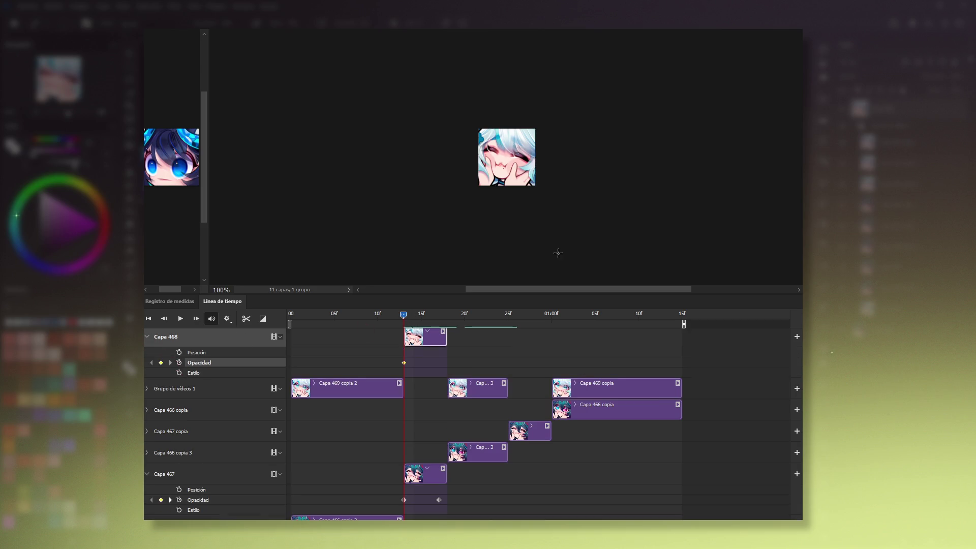
left_click_drag(404, 318, 439, 316)
left_click(161, 363)
key("0")
key("0")
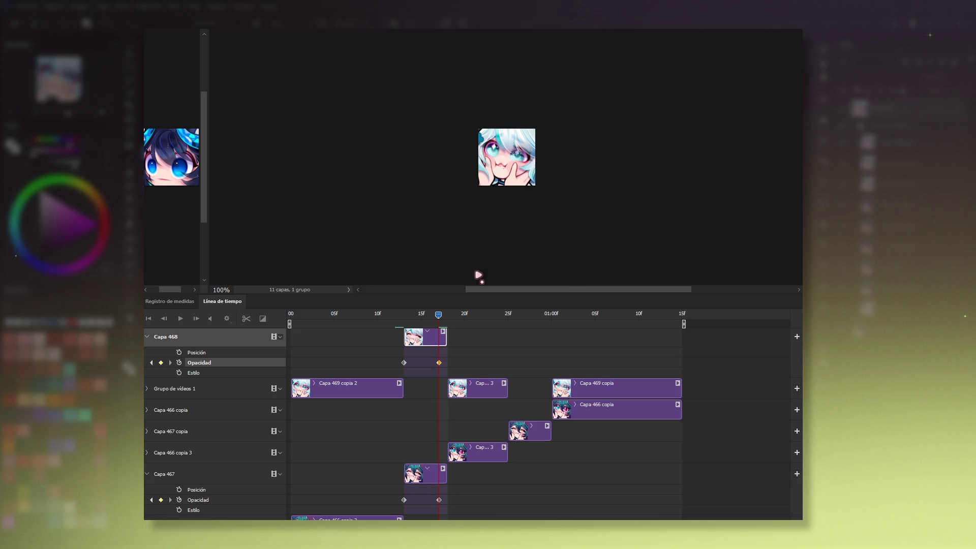
Step: Duplicate Capa 468 into the group at 25f, delete Capa 466/467, ungroup, and preview playback
key("ctrl+j")
left_click_drag(414, 361, 418, 405)
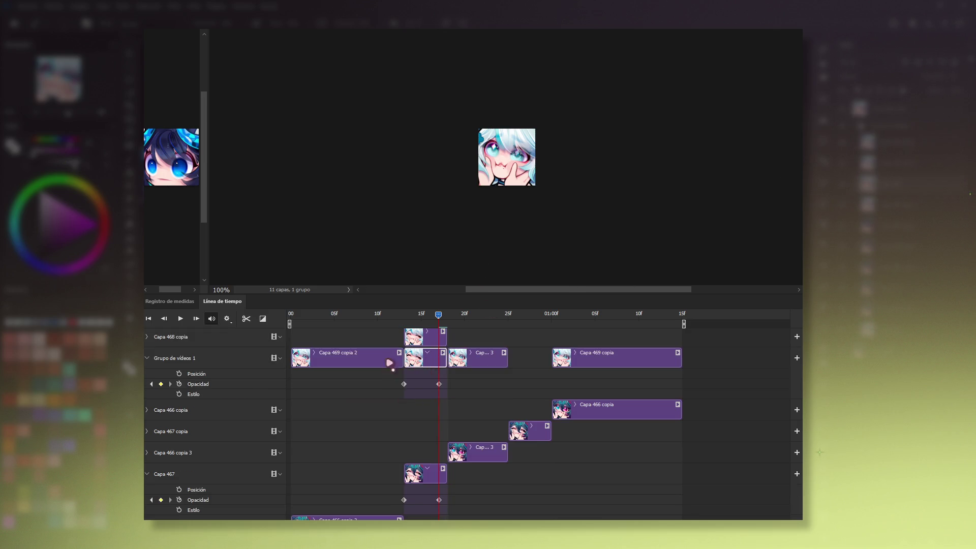
left_click_drag(414, 337, 519, 358)
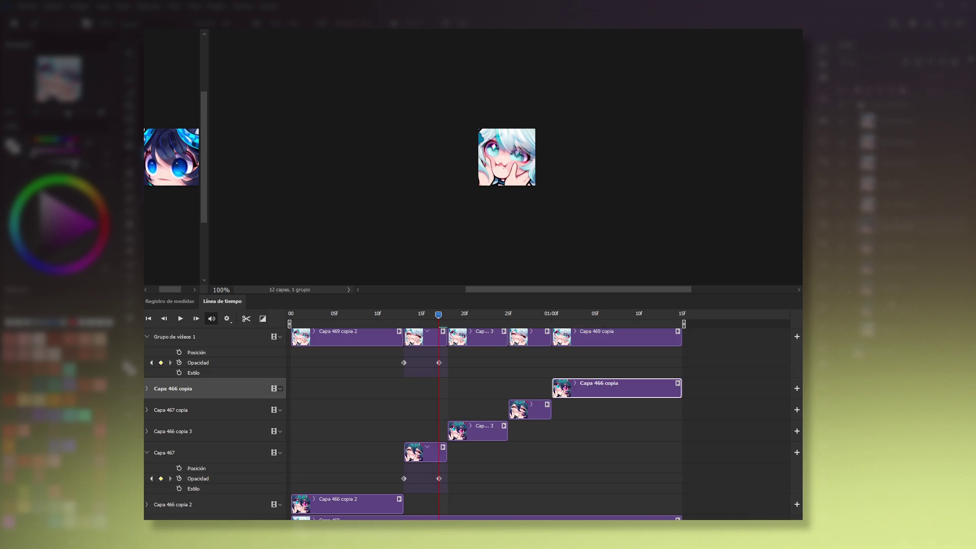
key("Delete")
key("Delete")
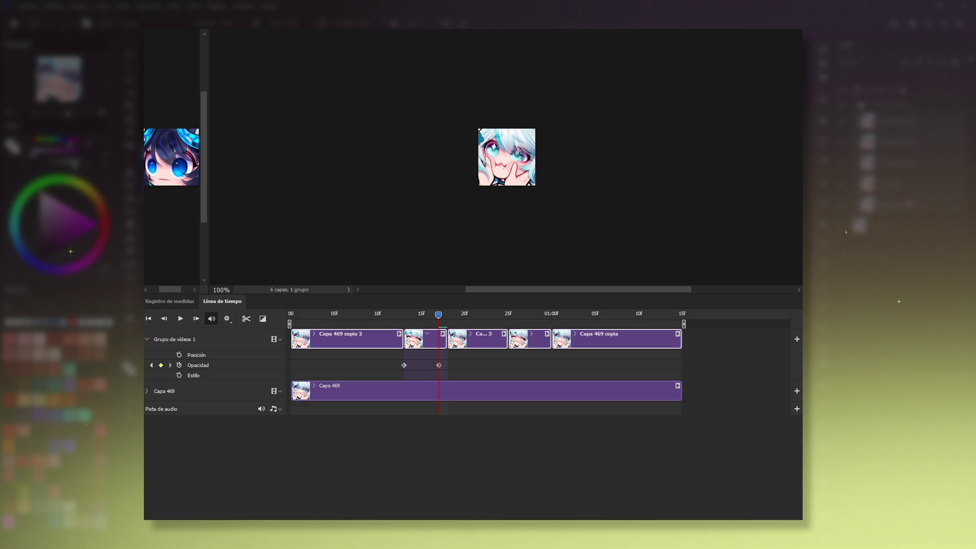
key("ctrl+shift+g")
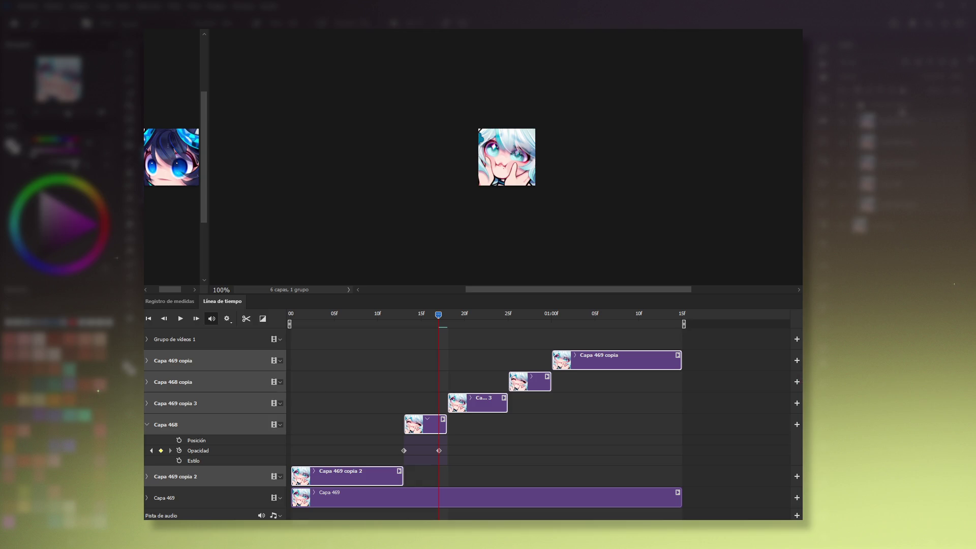
key("space")
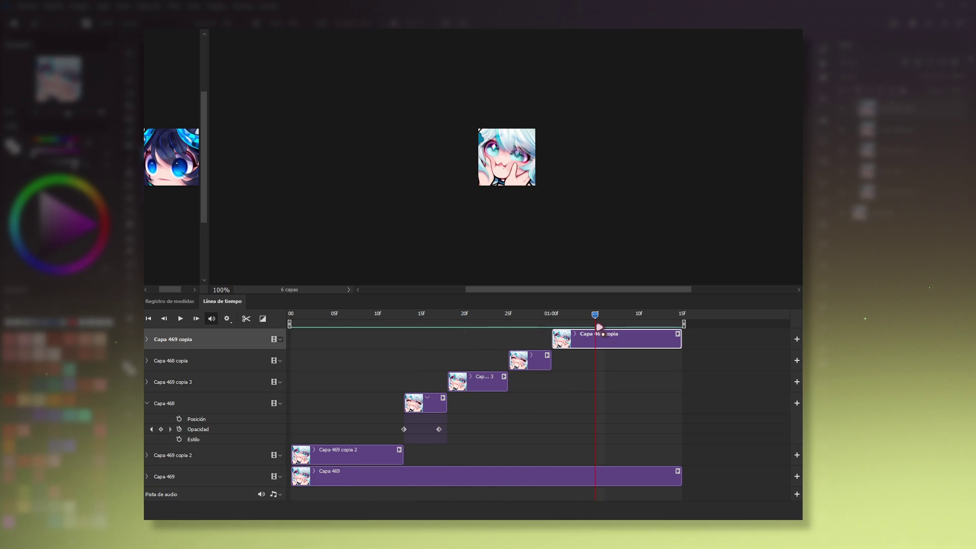
key("space")
Step: Toggle the timeline audio mute off and on, play and stop the animation, then hide the timeline with Tab
left_click(211, 319)
left_click(212, 318)
key("space")
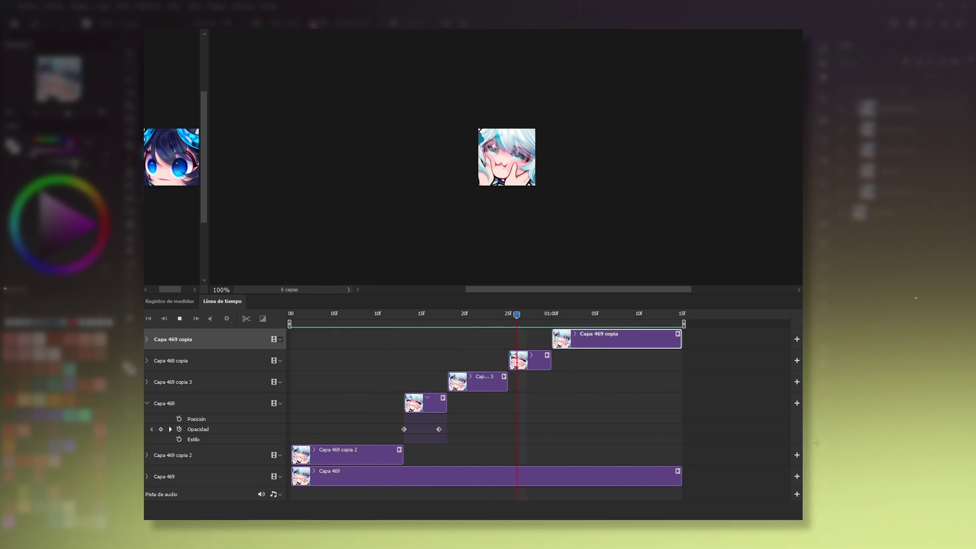
key("space")
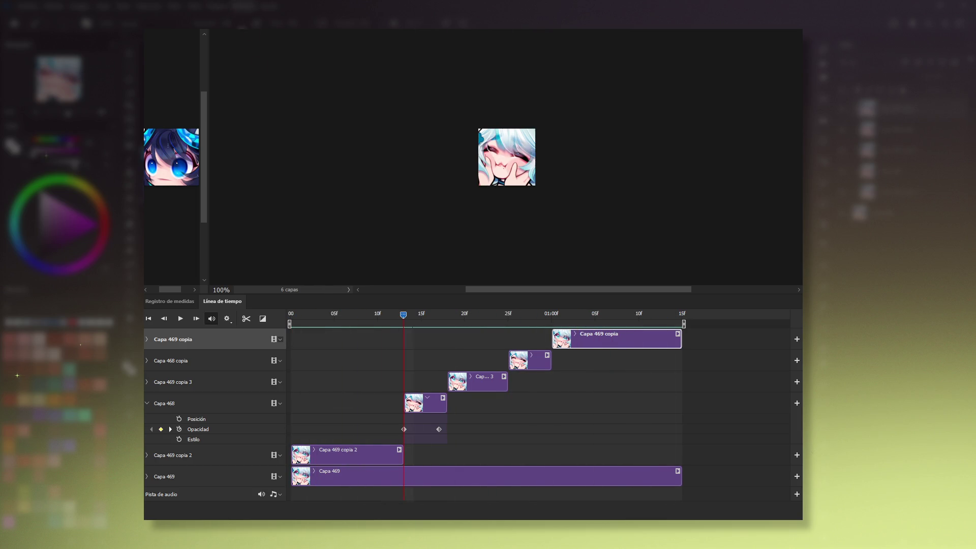
key("Tab")
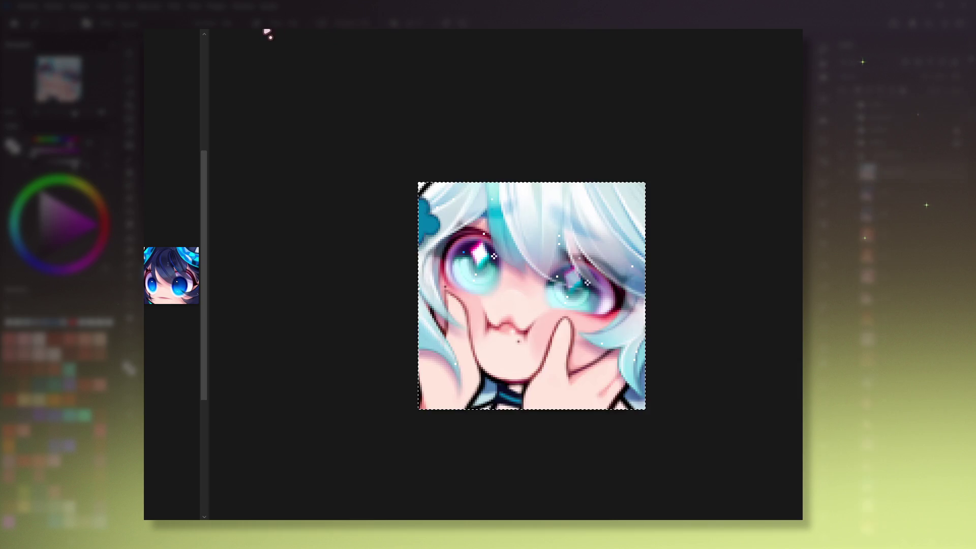
key("1")
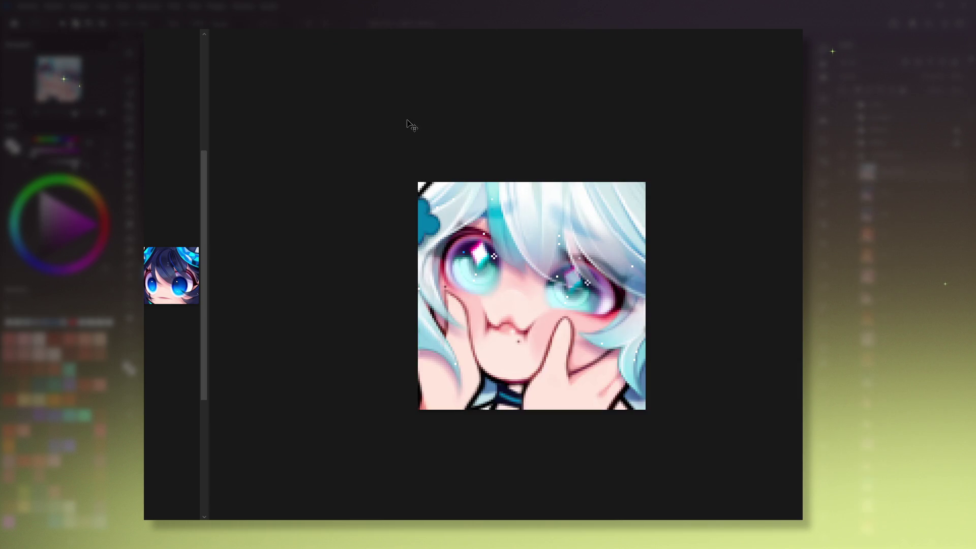
key("1")
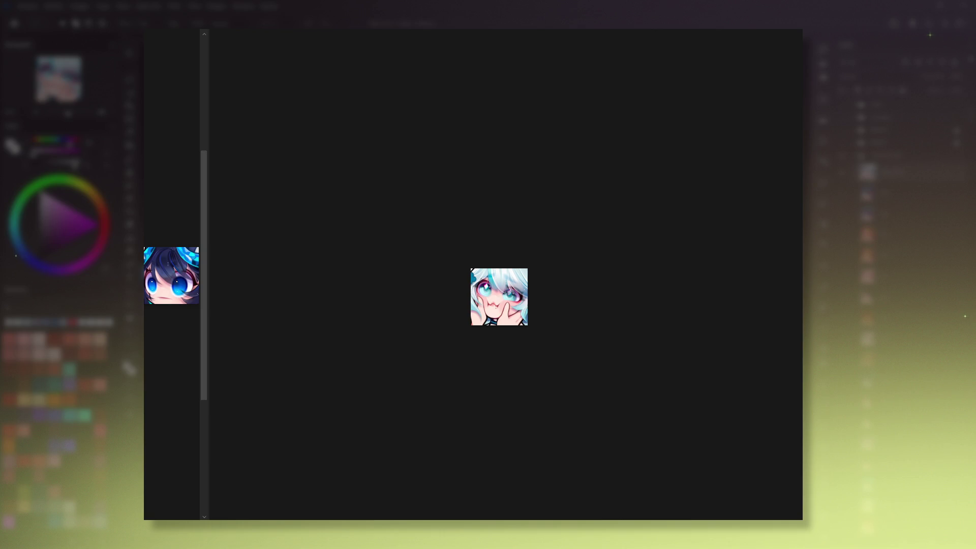
Step: Pan the canvas slightly to frame the tiny cheek-squish emote on the dark background
left_click_drag(464, 207, 451, 222)
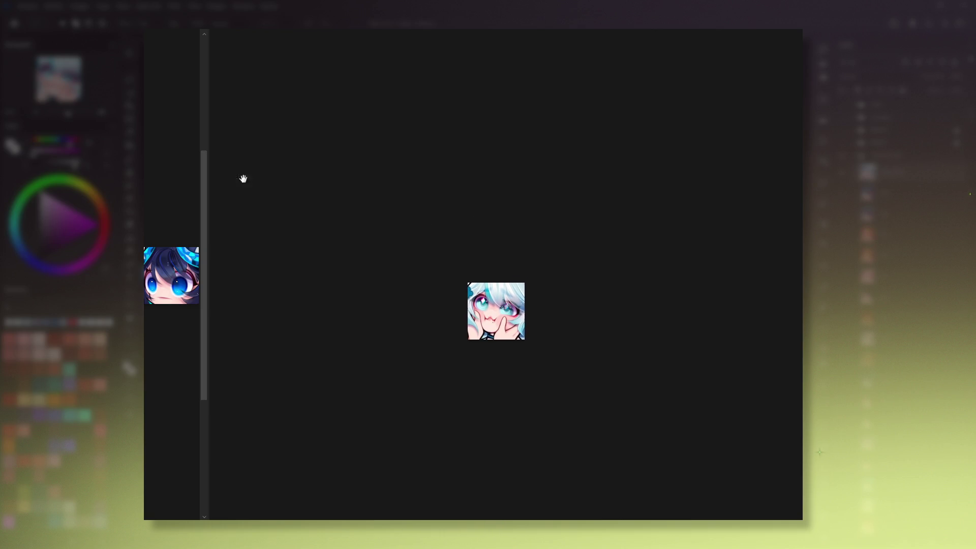
left_click_drag(443, 284, 439, 284)
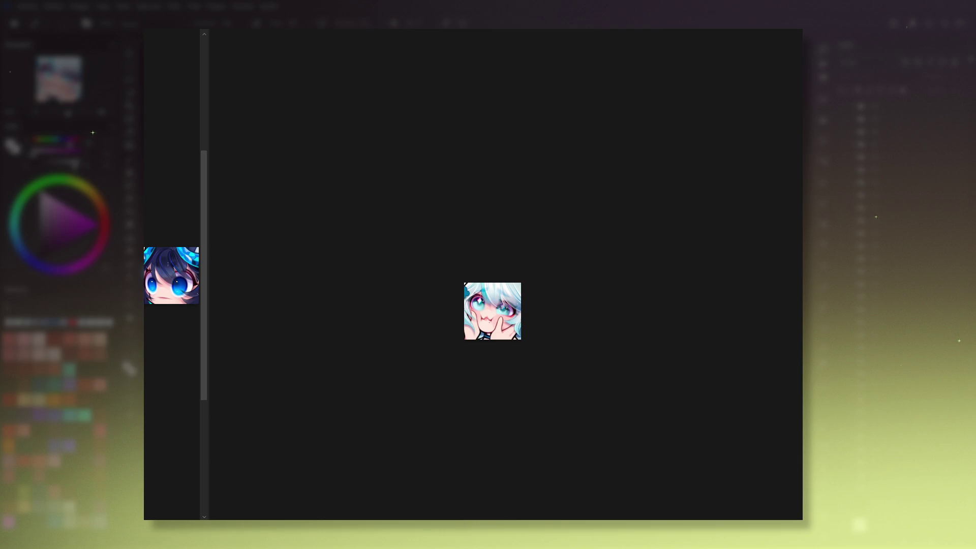
left_click_drag(447, 159, 440, 115)
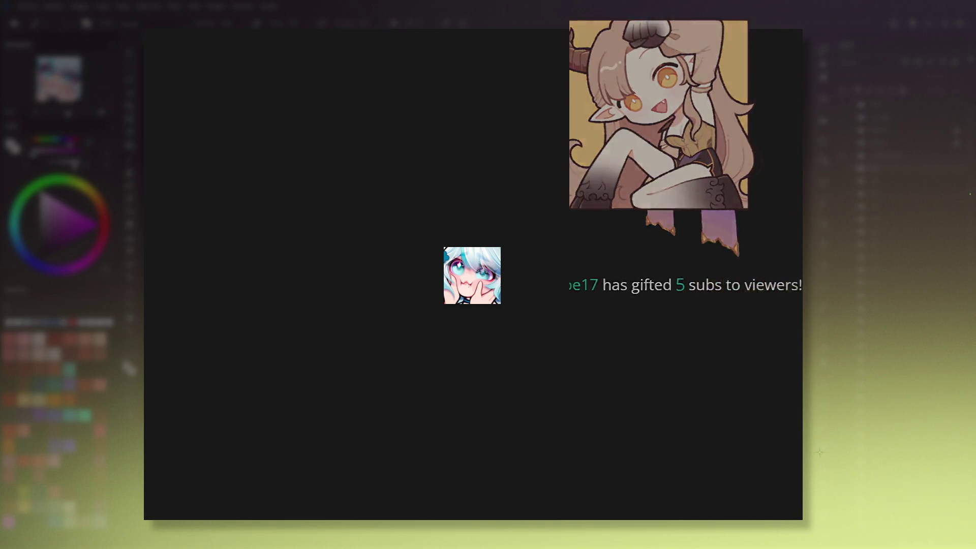
left_click_drag(476, 248, 476, 242)
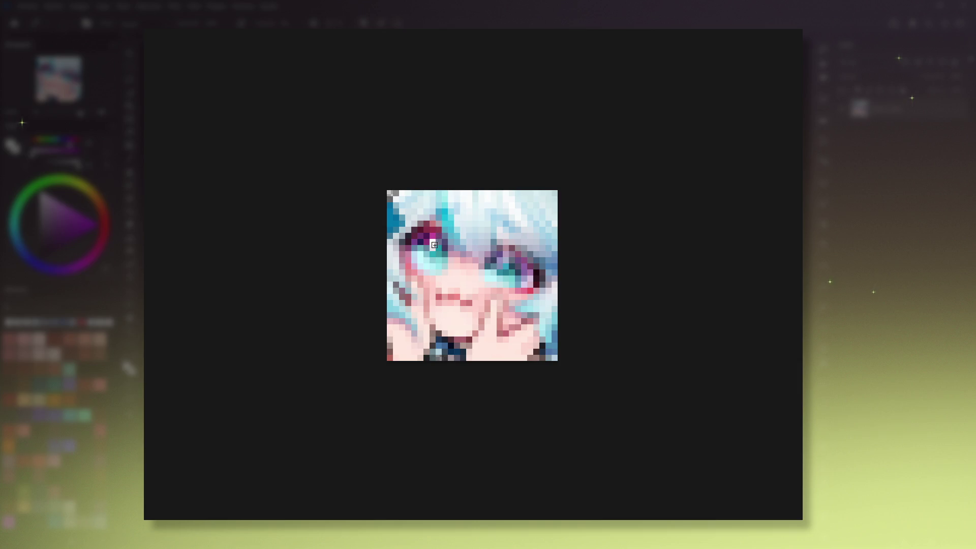
Step: Paint a short white highlight stroke into the right cyan eye
left_click_drag(506, 259, 506, 266)
Step: Sample magenta from the left eye and add a magenta pixel beside the right eye's highlight
left_click(433, 232, "ctrl")
left_click(506, 253)
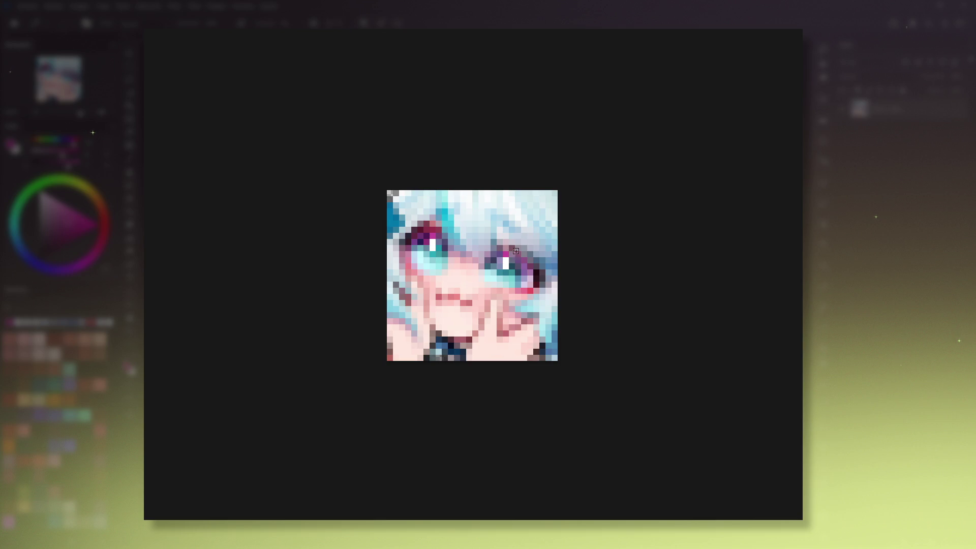
left_click(512, 260)
left_click(430, 244, "ctrl")
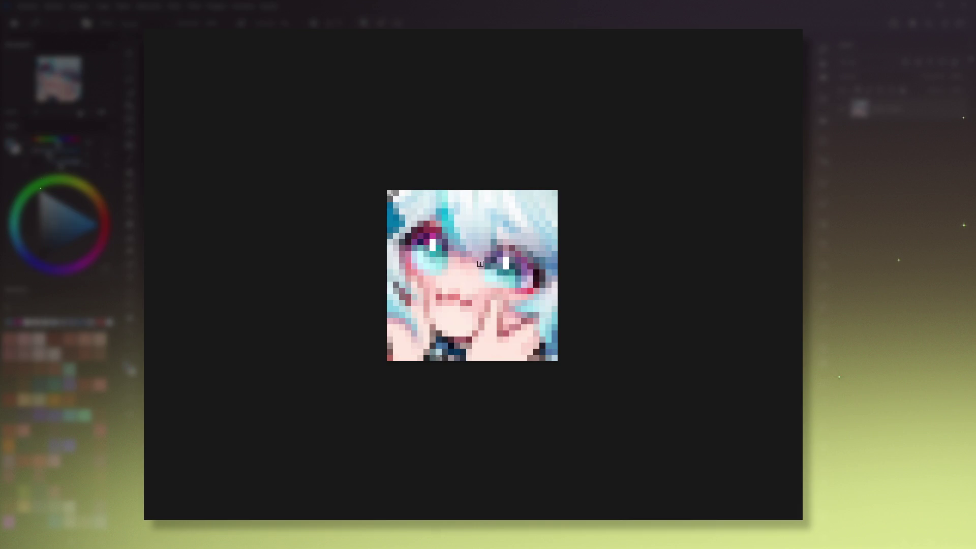
left_click(435, 235, "ctrl")
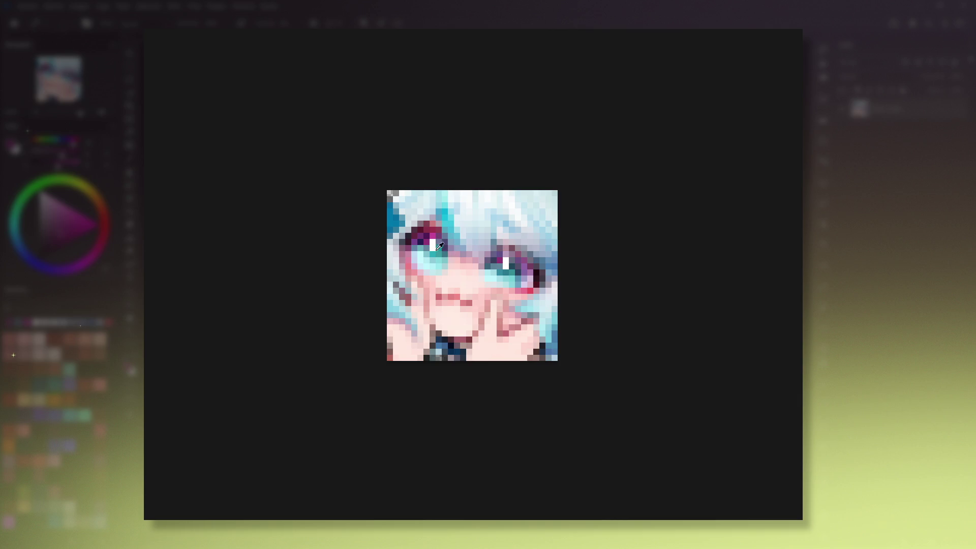
Step: Move the emote down and right, sample teal and blue-grey, and view at 100%
key("t")
left_click_drag(427, 264, 451, 312)
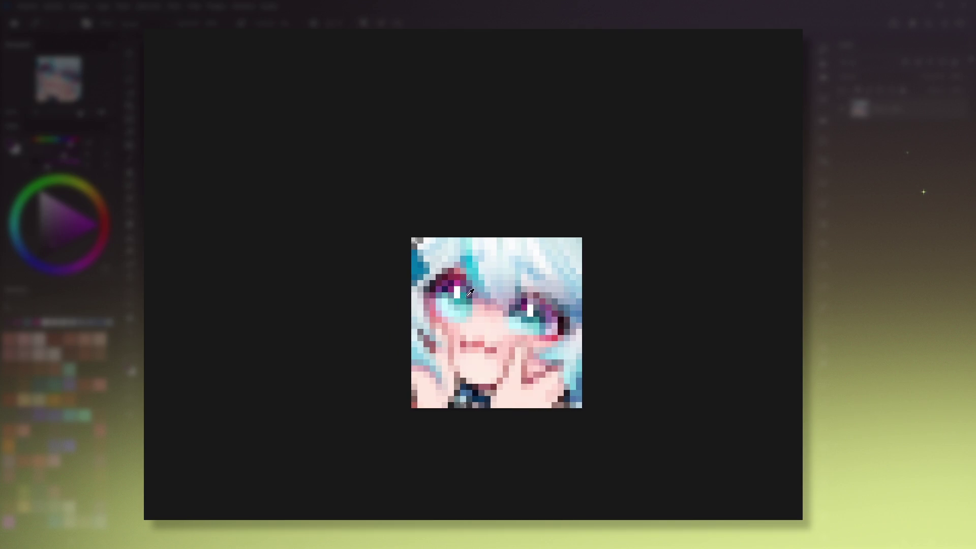
left_click(469, 293, "ctrl")
left_click(539, 315, "ctrl")
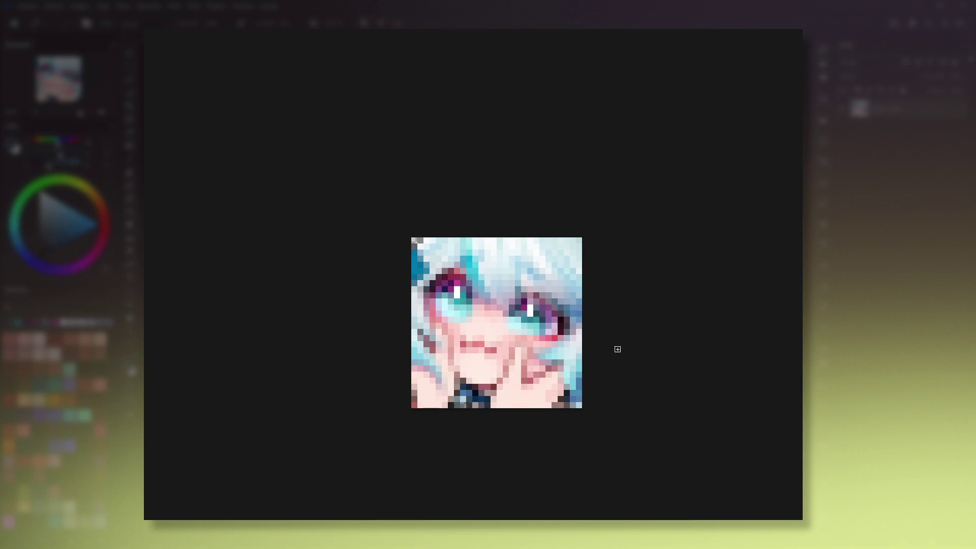
key("1")
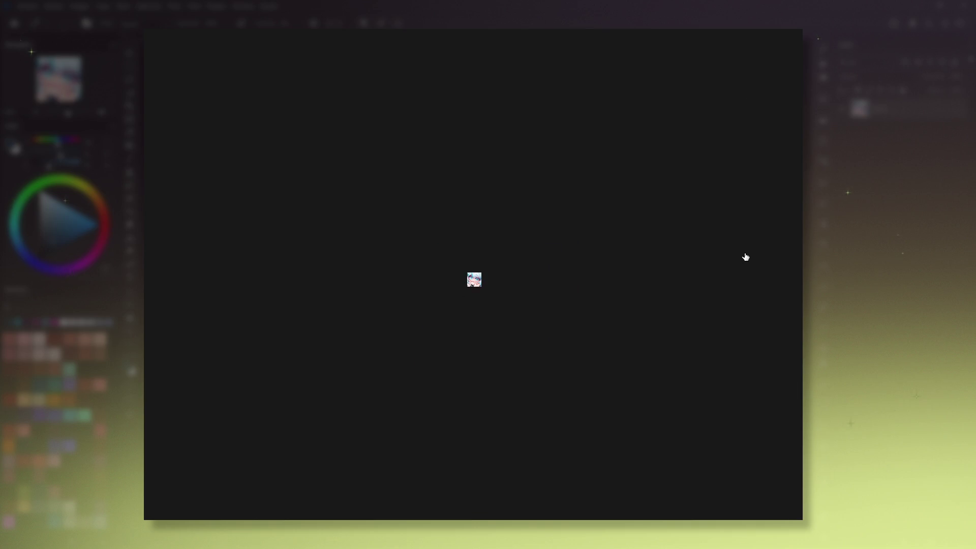
key("2")
left_click_drag(437, 330, 459, 248)
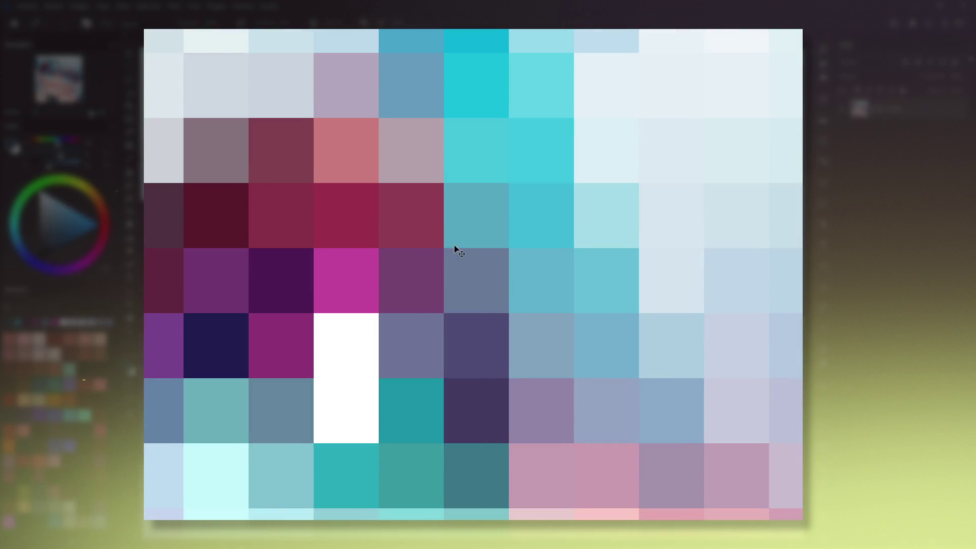
key("1")
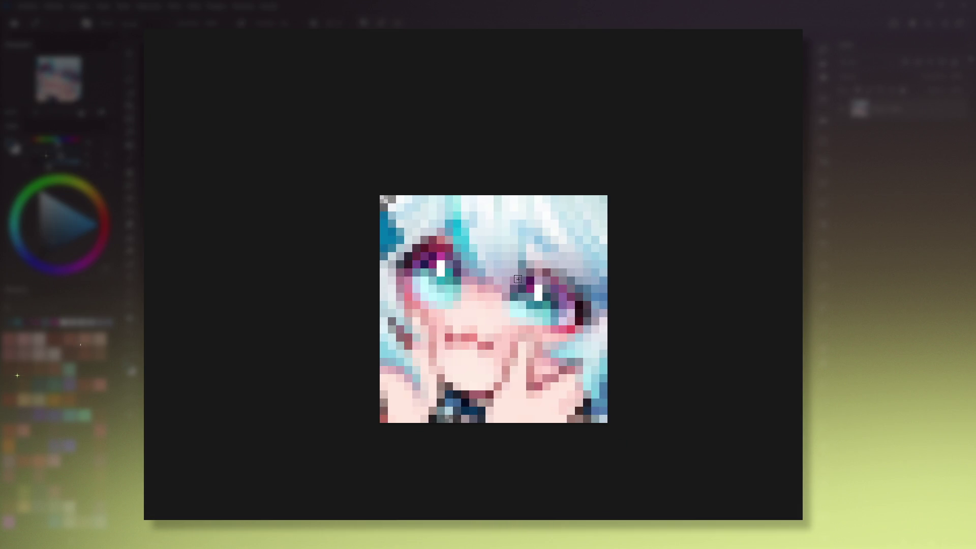
left_click(434, 255)
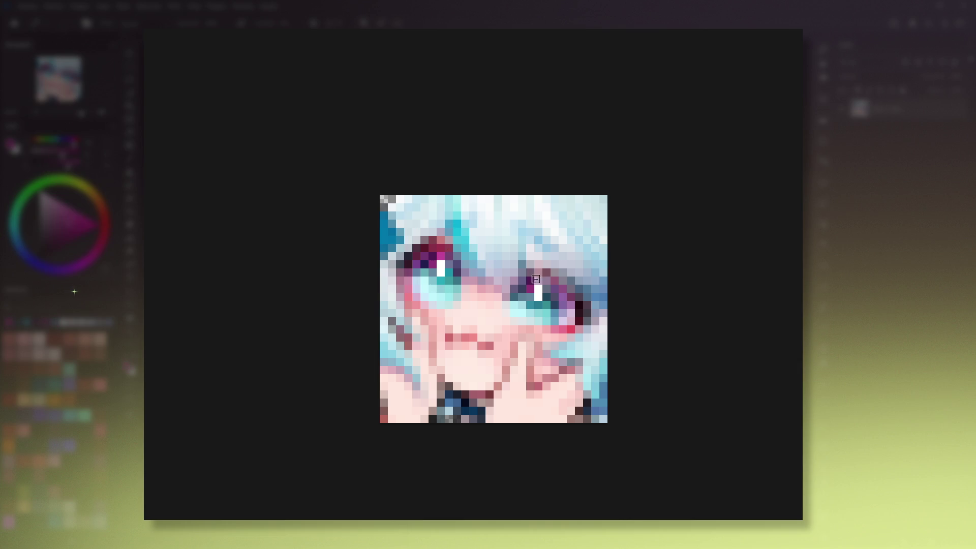
left_click(448, 252)
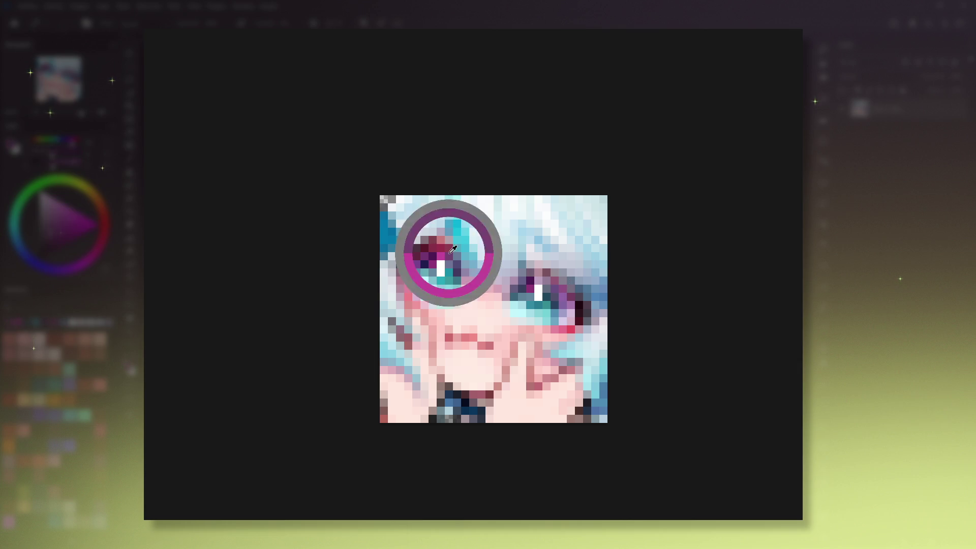
key("1")
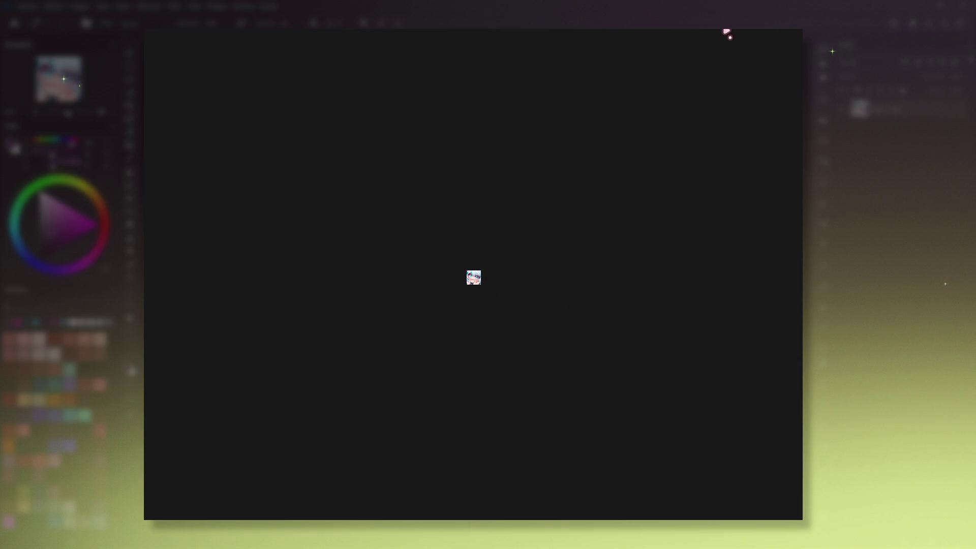
key("m")
key("ctrl+j")
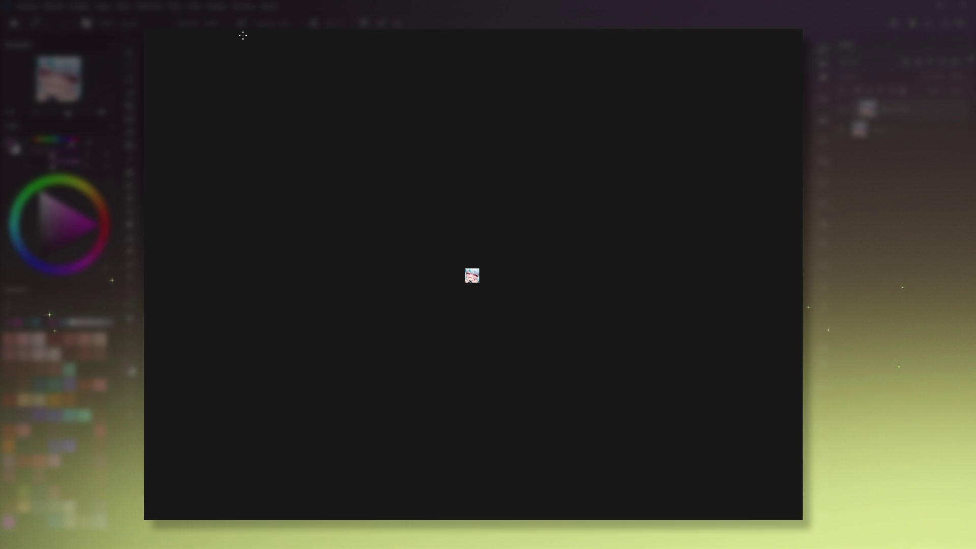
key("ctrl+shift+u")
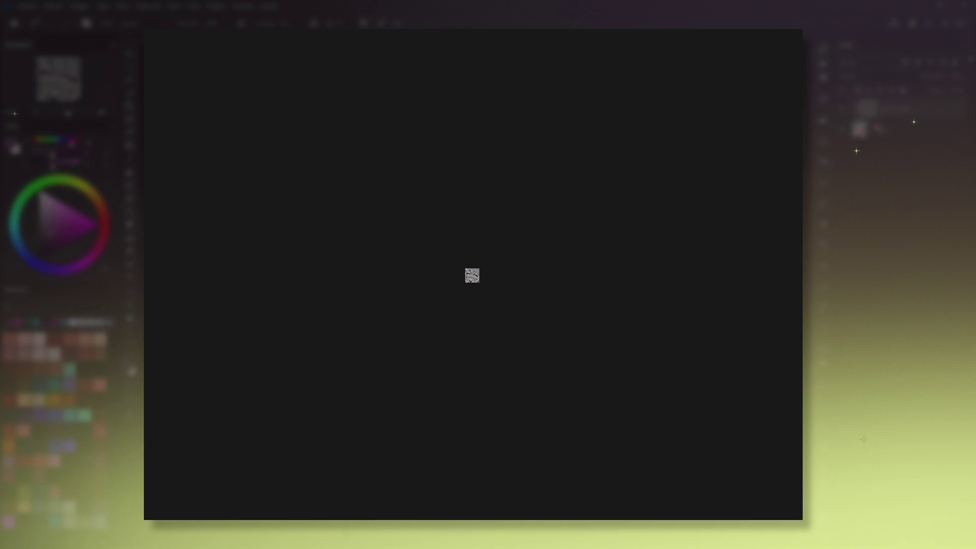
key("ctrl+z")
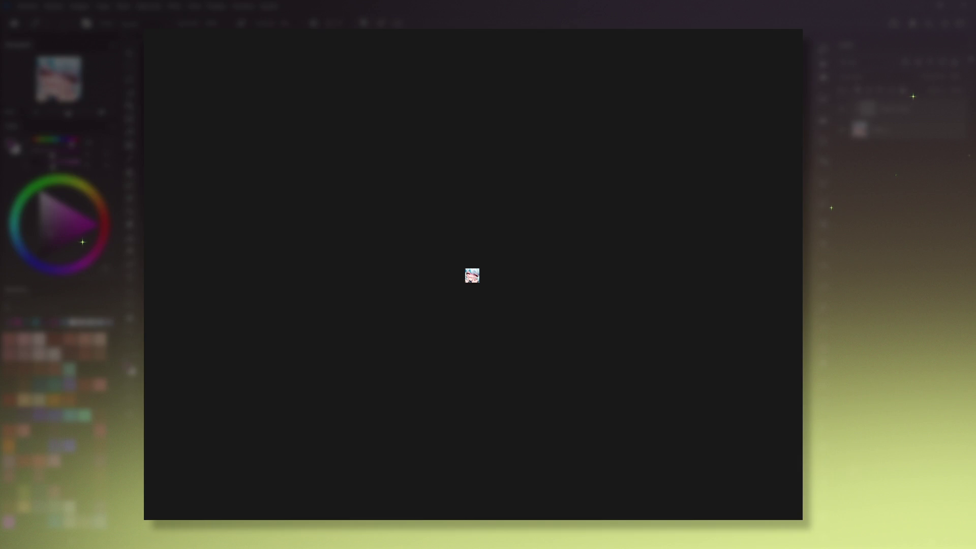
key("ctrl+z")
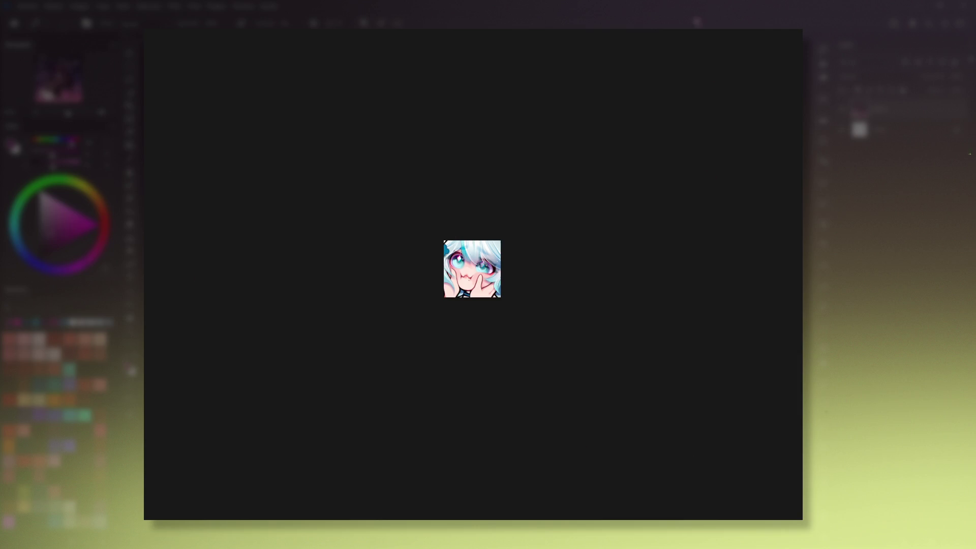
Step: Fill a layer with solid white, undoing and redoing the fill, and pick blue as the colour
key("BackSpace")
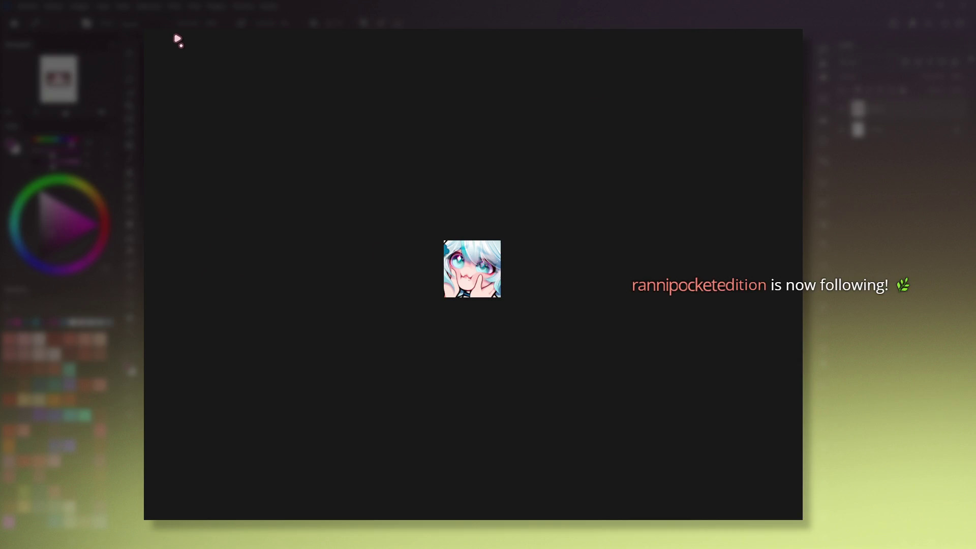
key("ctrl+z")
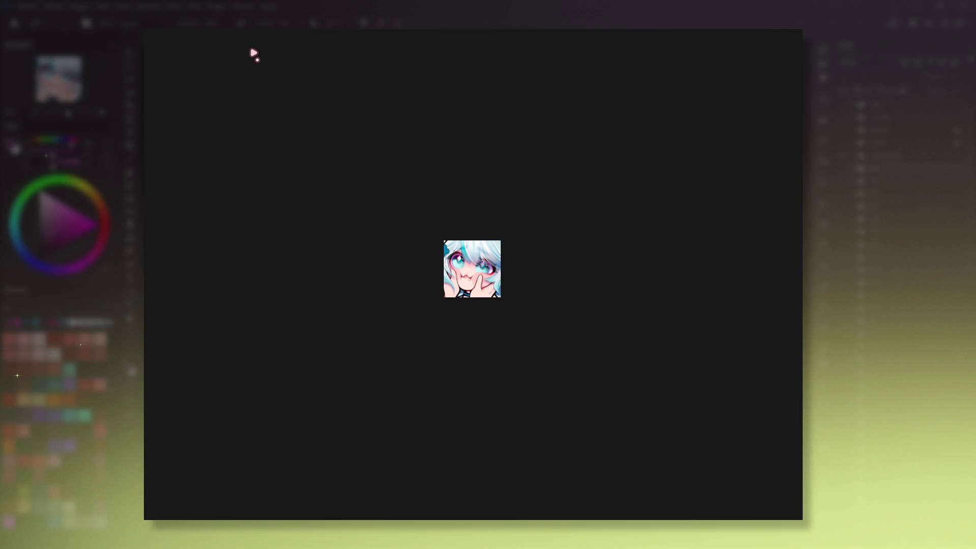
left_click_drag(483, 261, 494, 289)
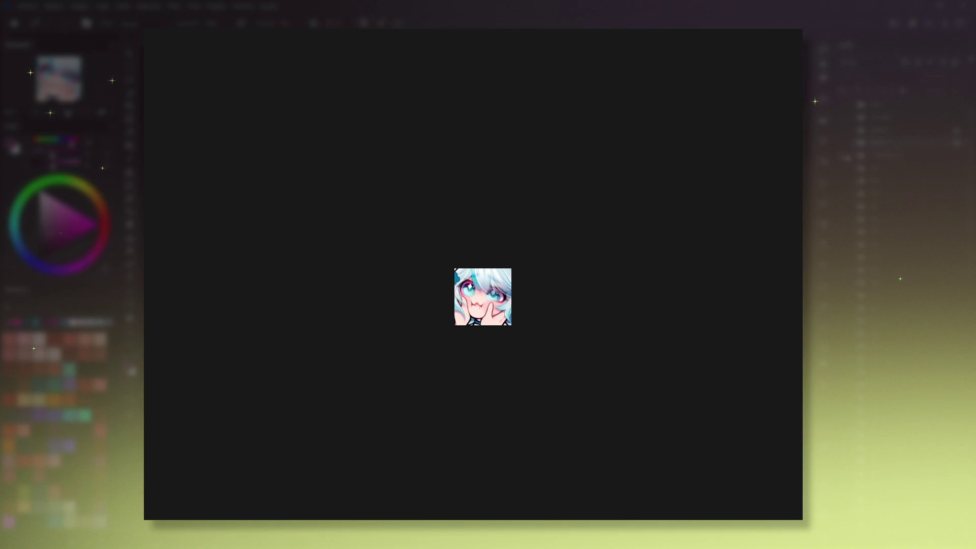
key("Delete")
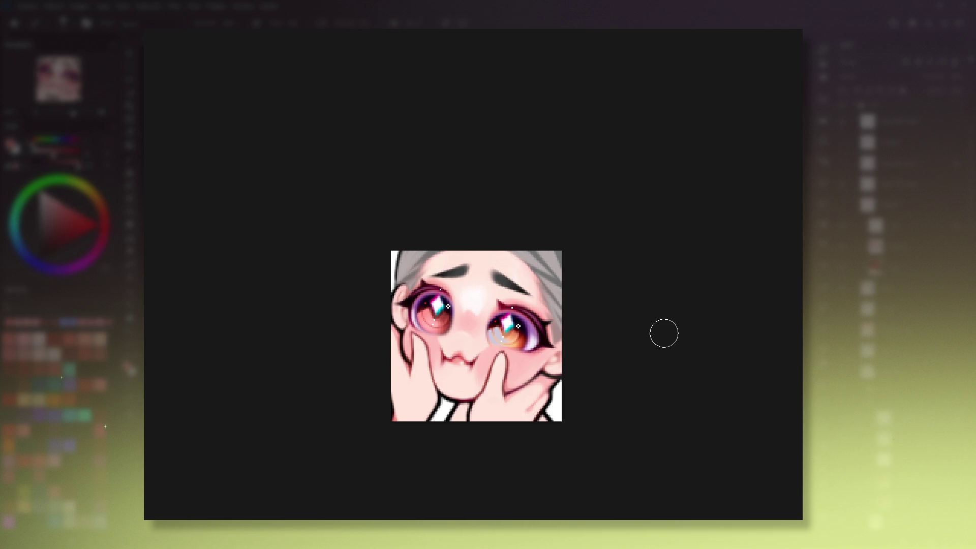
left_click(63, 209)
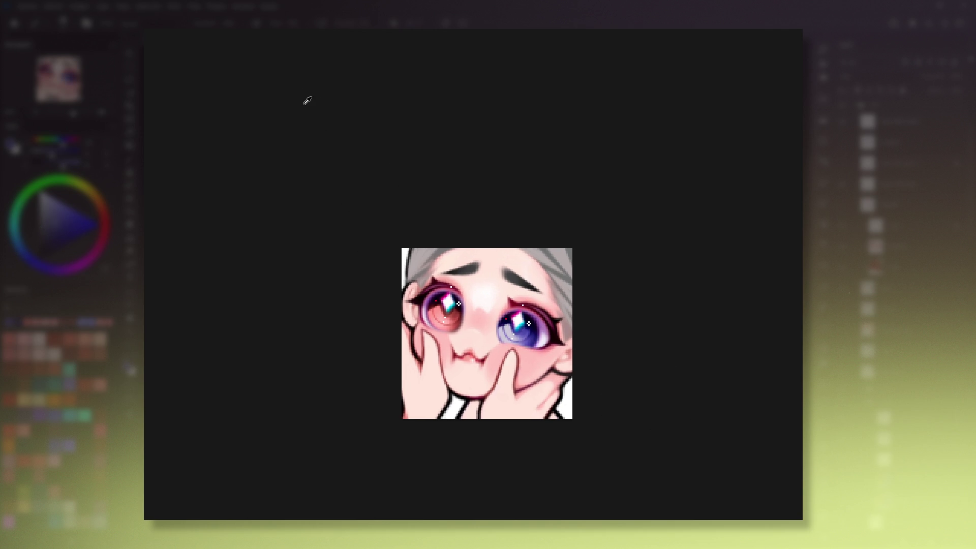
Step: Undo a stray blush stroke on the left cheek, sample a new colour, and zoom out
left_click_drag(440, 381, 448, 384)
key("ctrl+z")
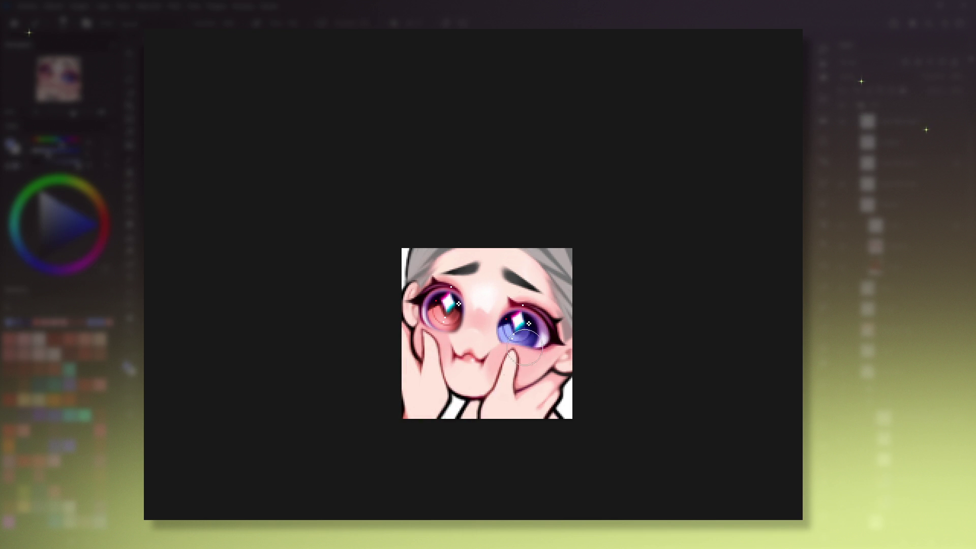
left_click(298, 98, "ctrl")
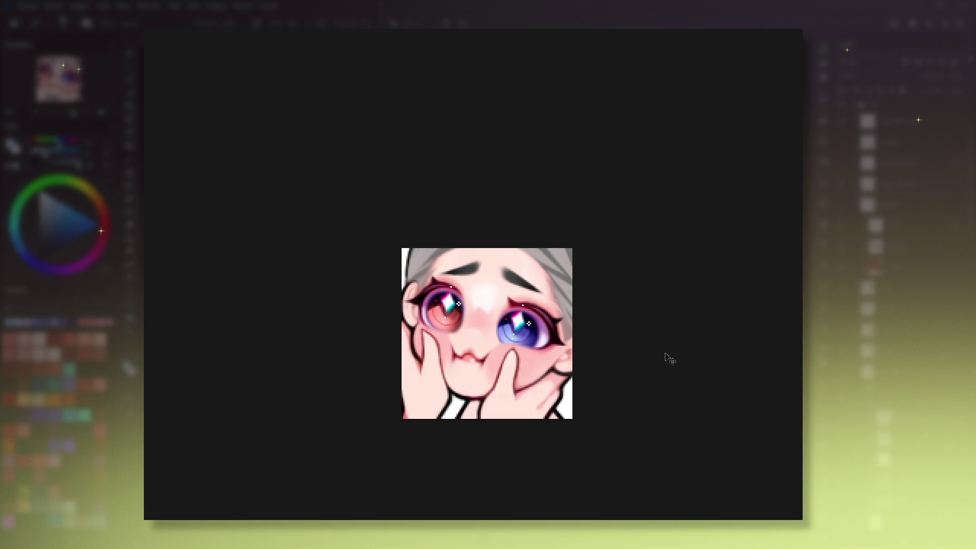
key("minus")
key("minus")
key("minus")
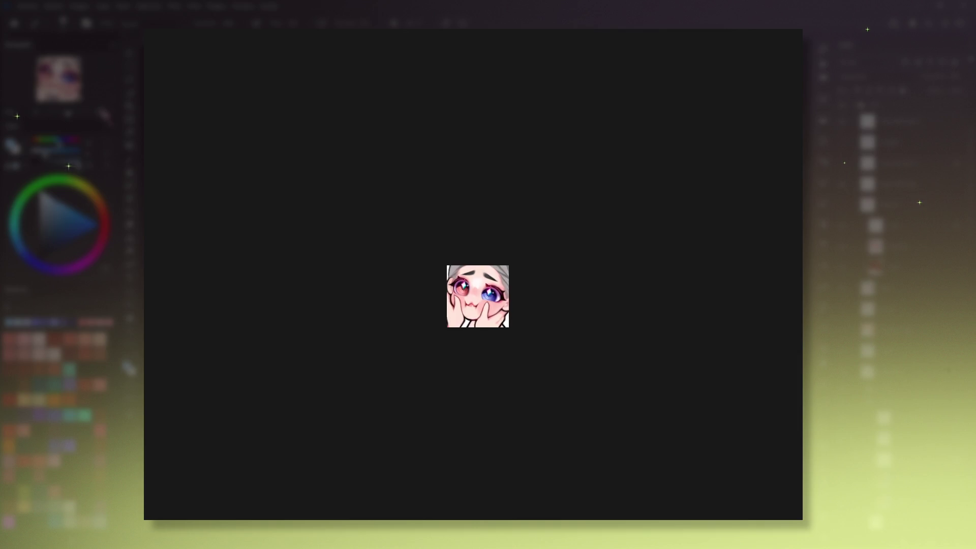
Step: Zoom in and rotate the view, then sample the red from the left eye
key("ctrl+plus")
key("ctrl+plus")
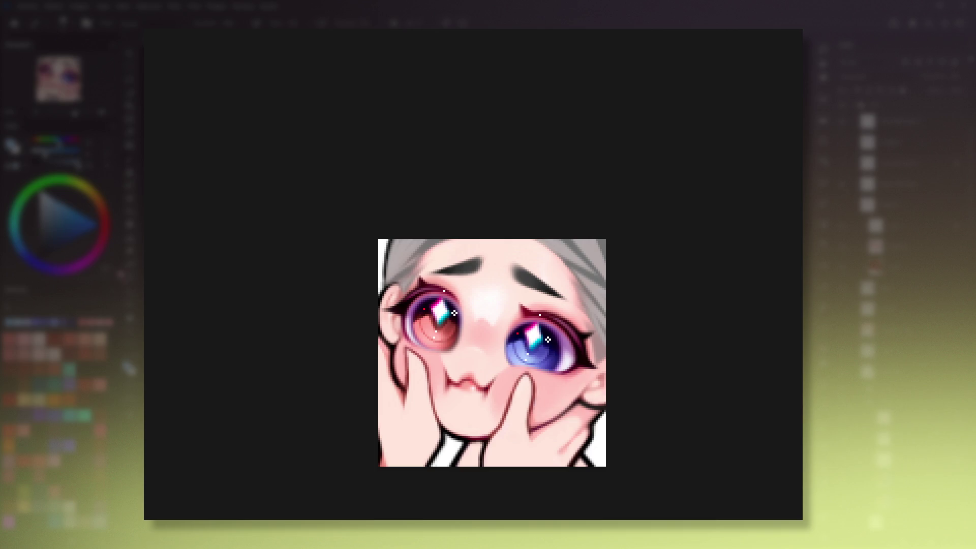
left_click_drag(533, 356, 566, 356)
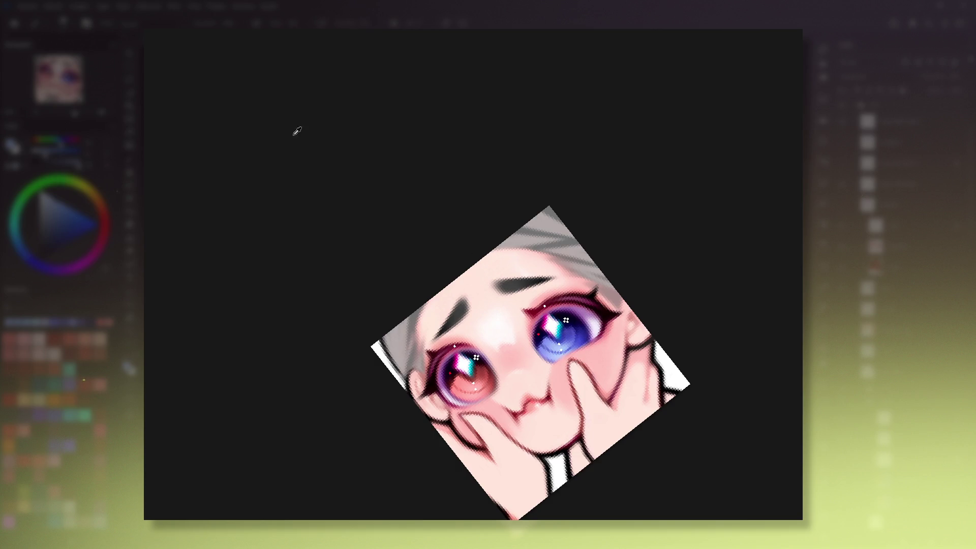
left_click(486, 386, "alt")
key("ctrl+@")
key("ctrl+alt+0")
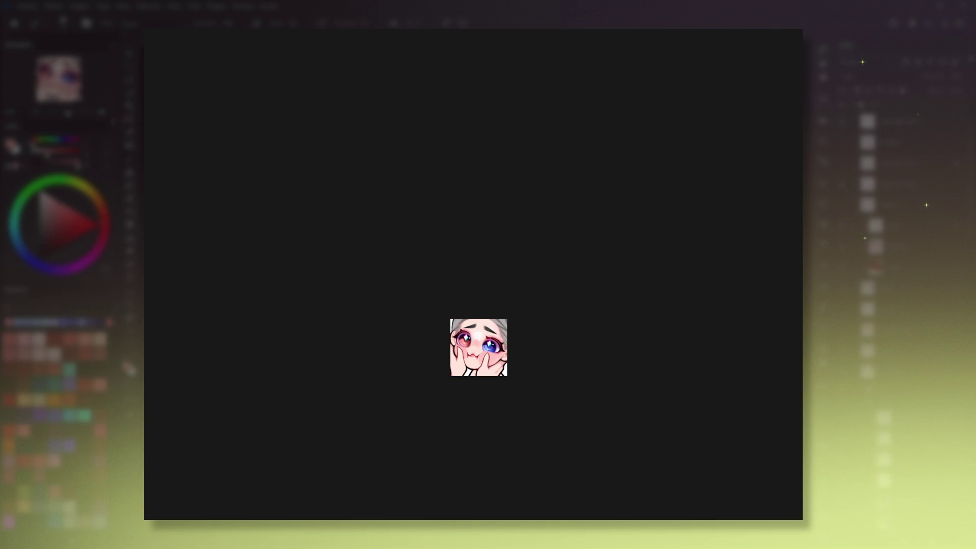
Step: Repaint the left eye with a light-pink iris and a crisper diamond highlight, then restore the view
left_click_drag(450, 389, 464, 362)
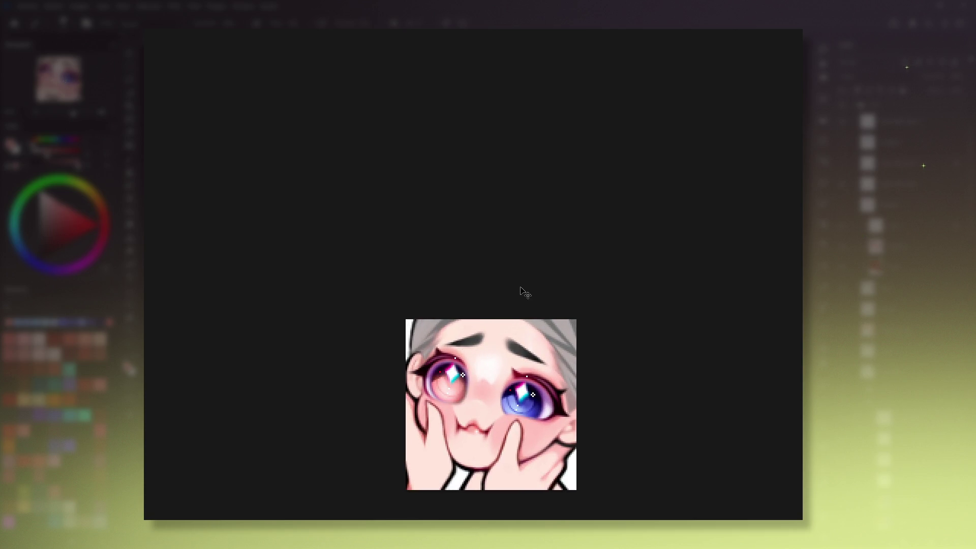
left_click(448, 385)
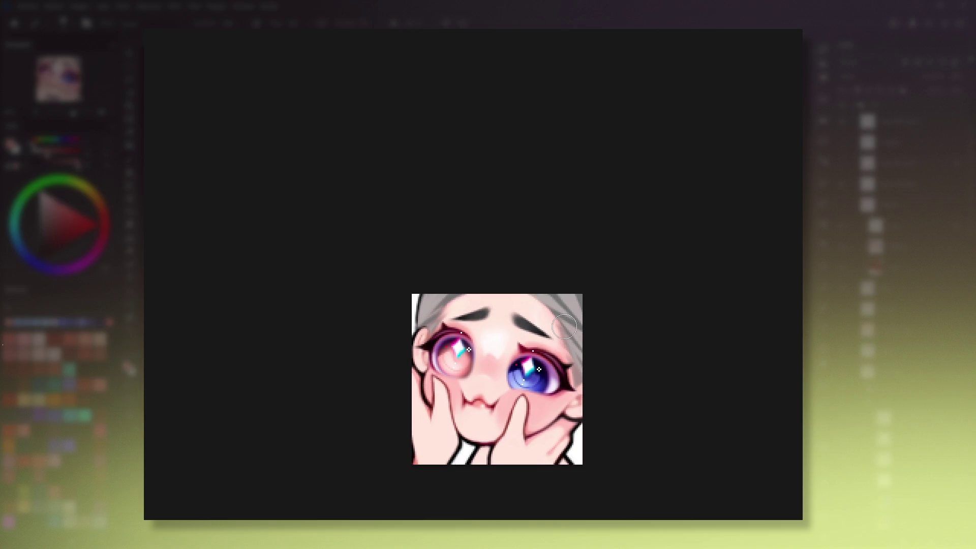
left_click_drag(456, 360, 460, 351)
key("[")
key("[")
key("[")
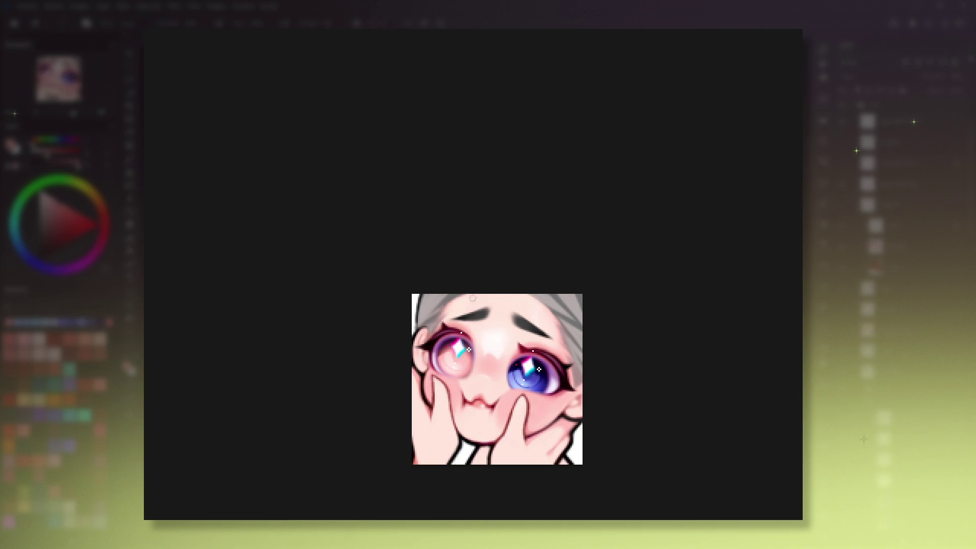
left_click_drag(455, 355, 459, 357)
key("]")
key("]")
key("4")
key("4")
key("5")
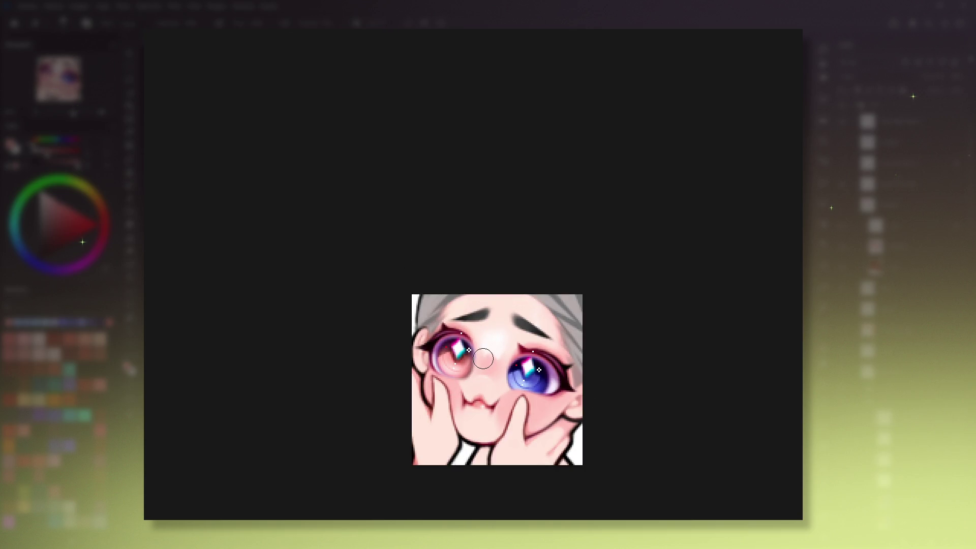
key("minus")
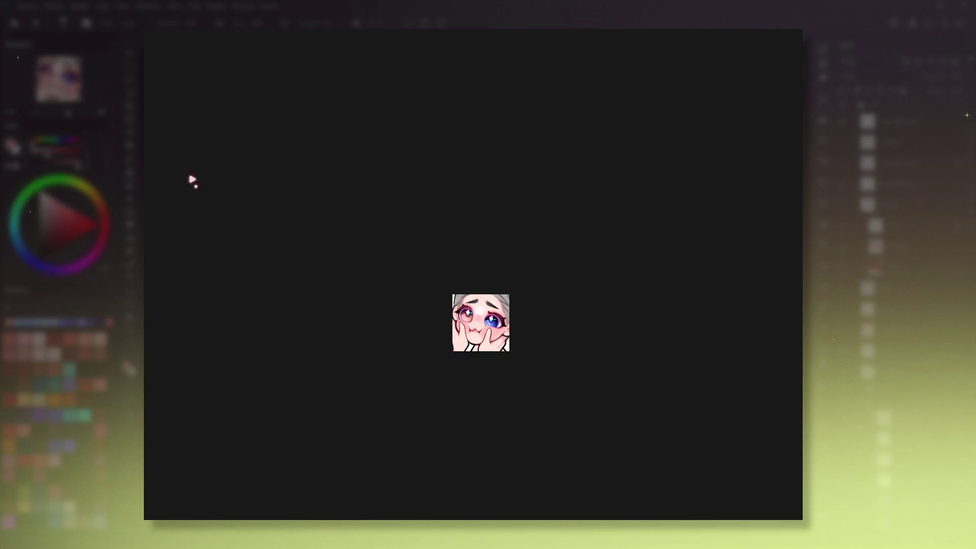
key("plus")
key("plus")
key("plus")
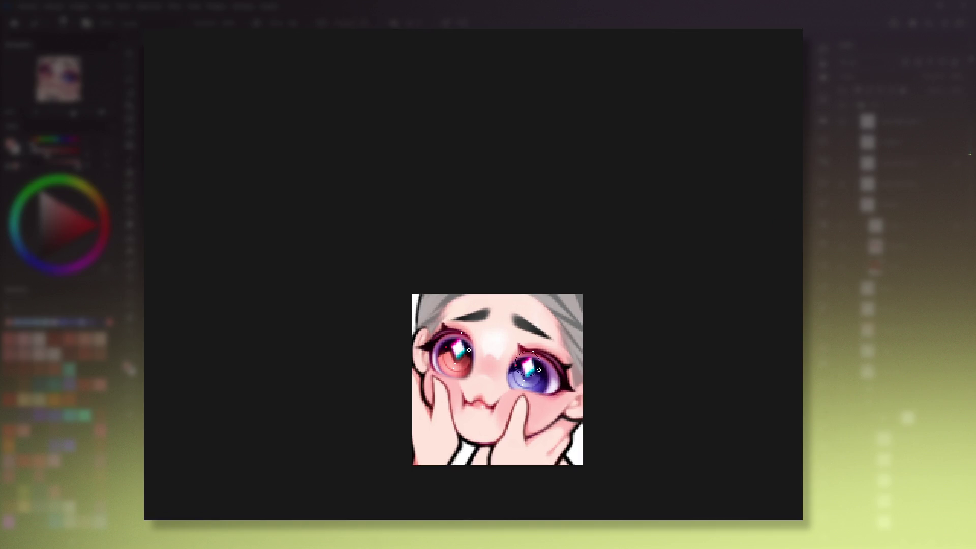
Step: Sample the right iris blue and lighten the lower part of the blue iris
left_click(527, 389, "alt")
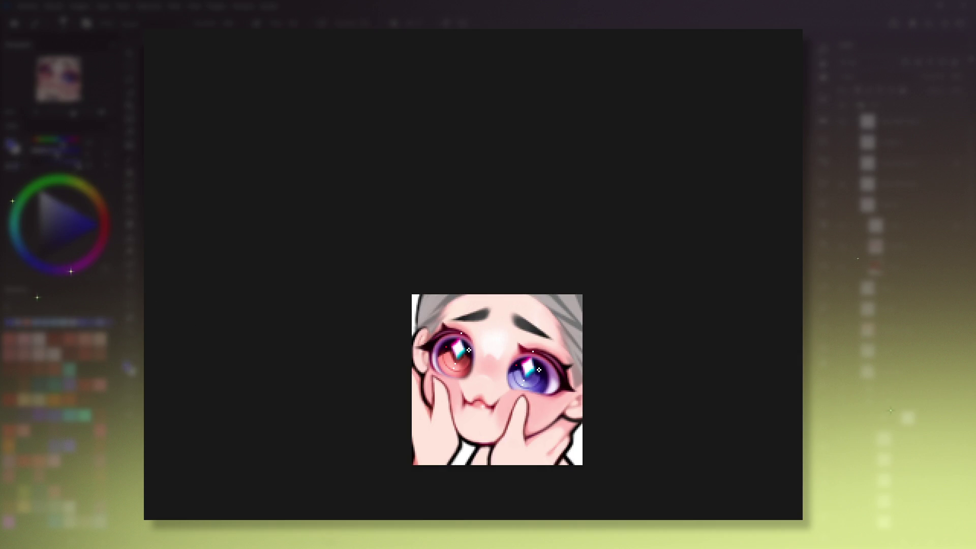
left_click(522, 385)
key("ctrl+alt+0")
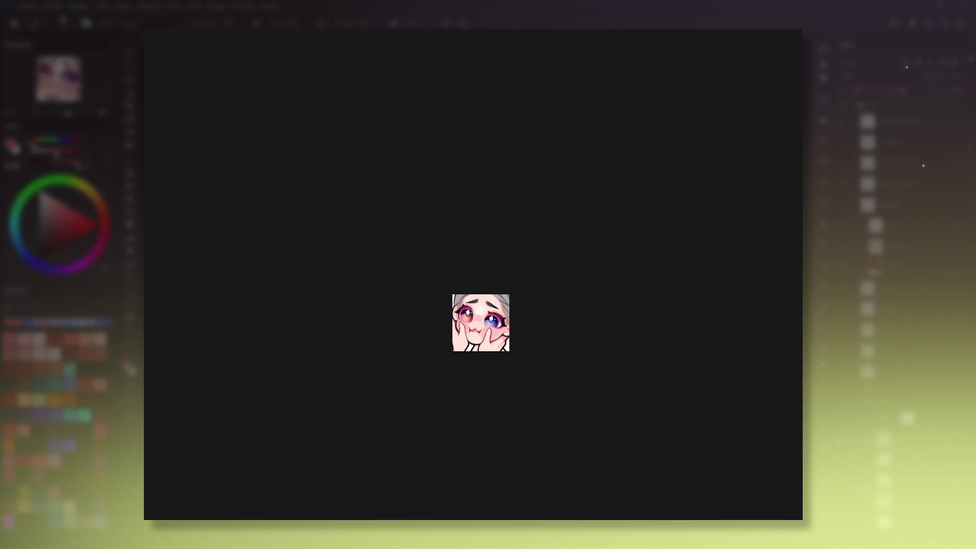
Step: Paint the left iris a brighter red with the Brush and preview the emote at 100%
left_click(127, 59)
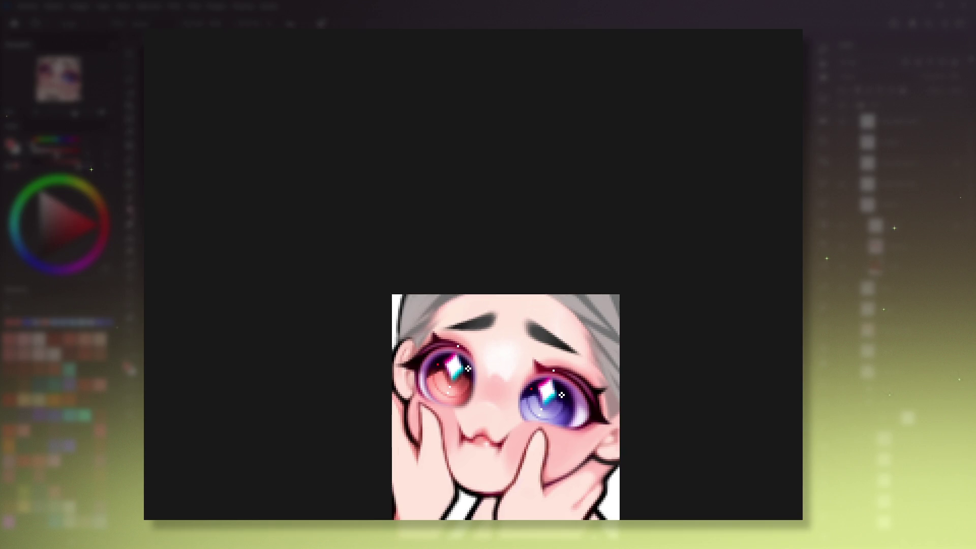
key("b")
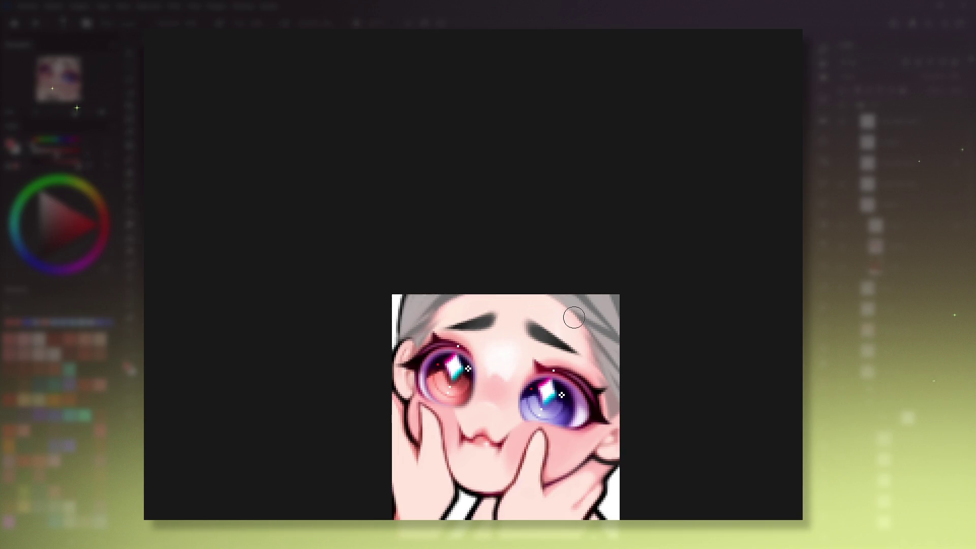
left_click(462, 370)
key("1")
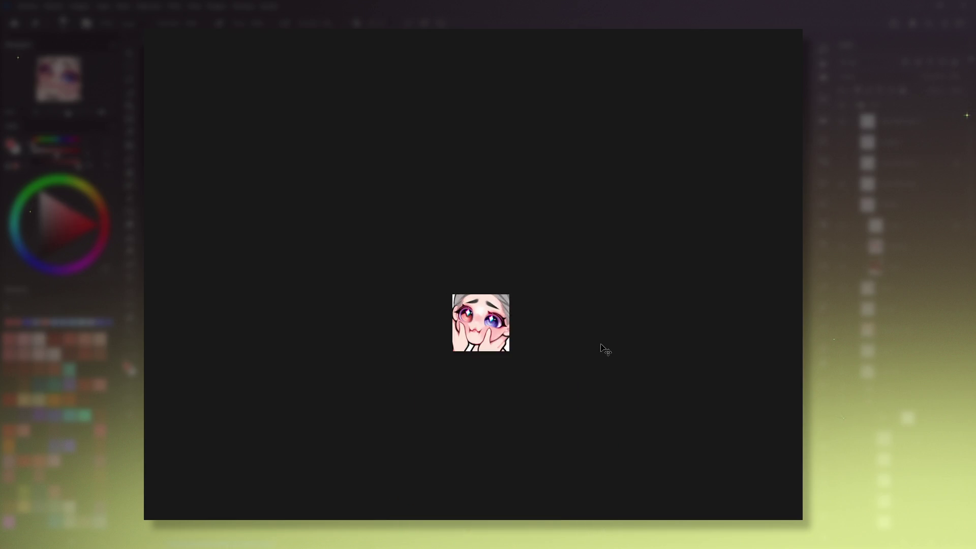
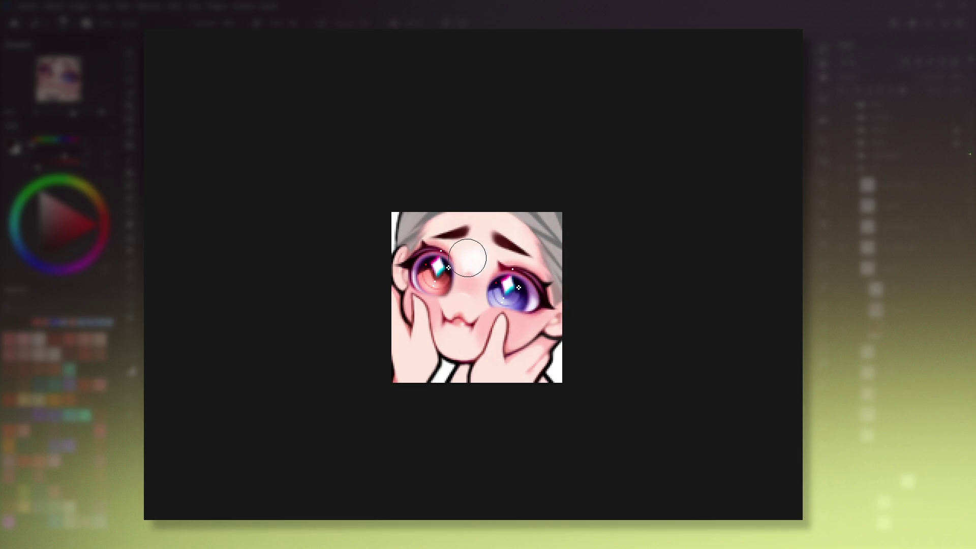
Step: Cover the inner end of the left eyebrow with skin tone and fill the hair dark mauve-brown
left_click(283, 49)
left_click_drag(473, 239, 476, 245)
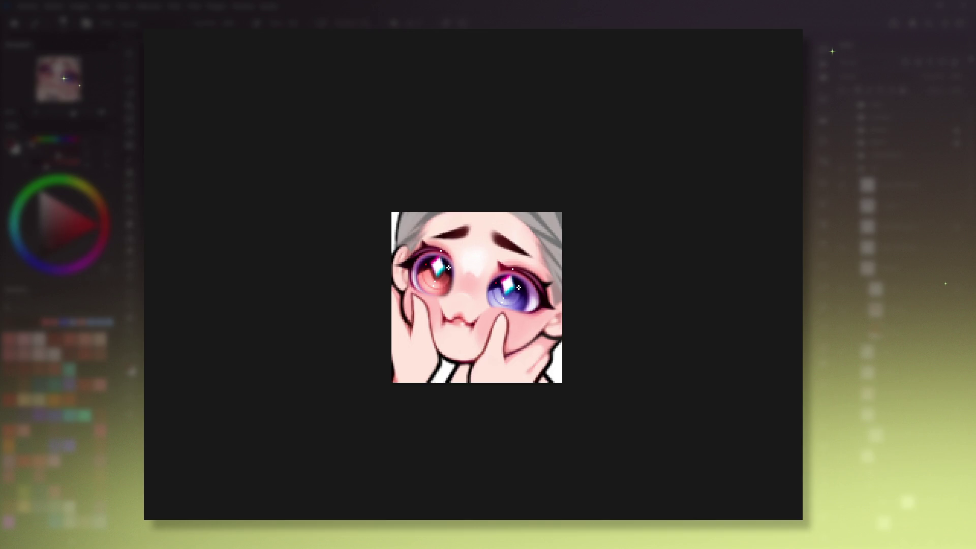
left_click(130, 218)
key("shift+BackSpace")
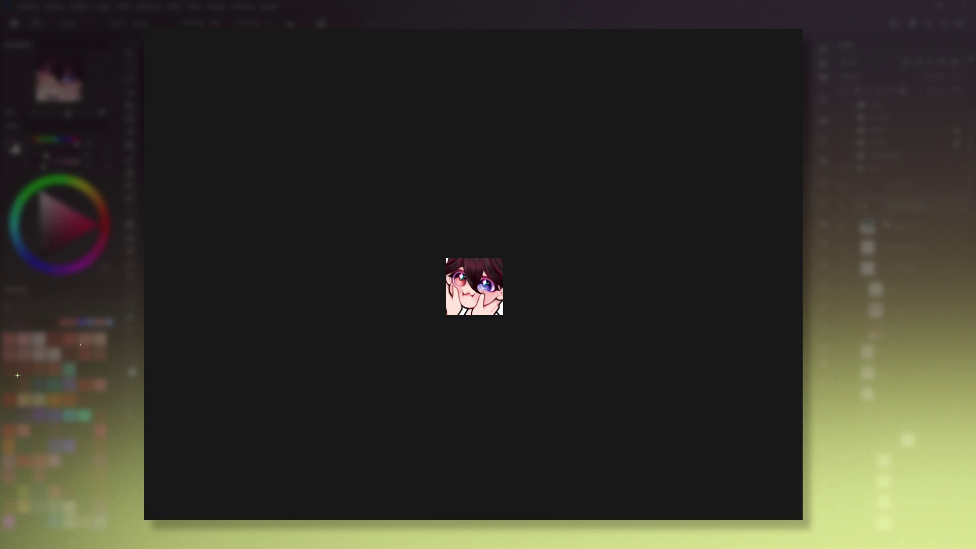
Step: Pan the emote view up and to the right
left_click_drag(520, 230, 531, 225)
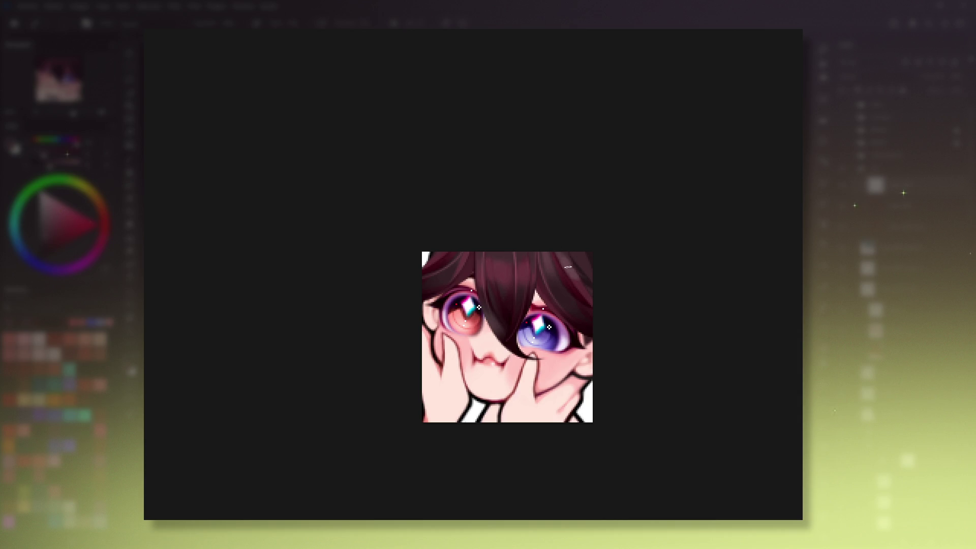
left_click(579, 259)
left_click_drag(560, 300, 542, 281)
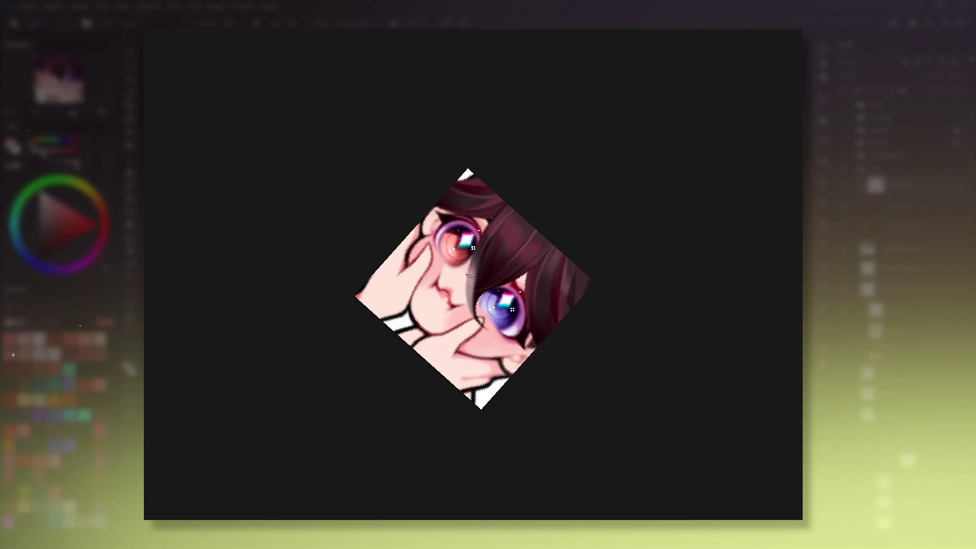
left_click(482, 275, "alt")
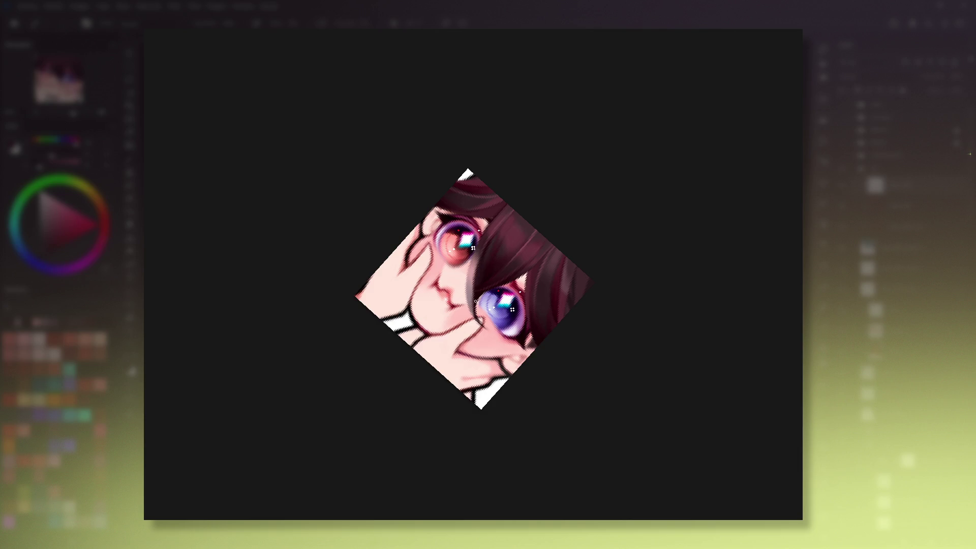
Step: Brush a thin stroke of the dark hair colour along the hair edge, then straighten the view
left_click_drag(472, 278, 474, 304)
key("5")
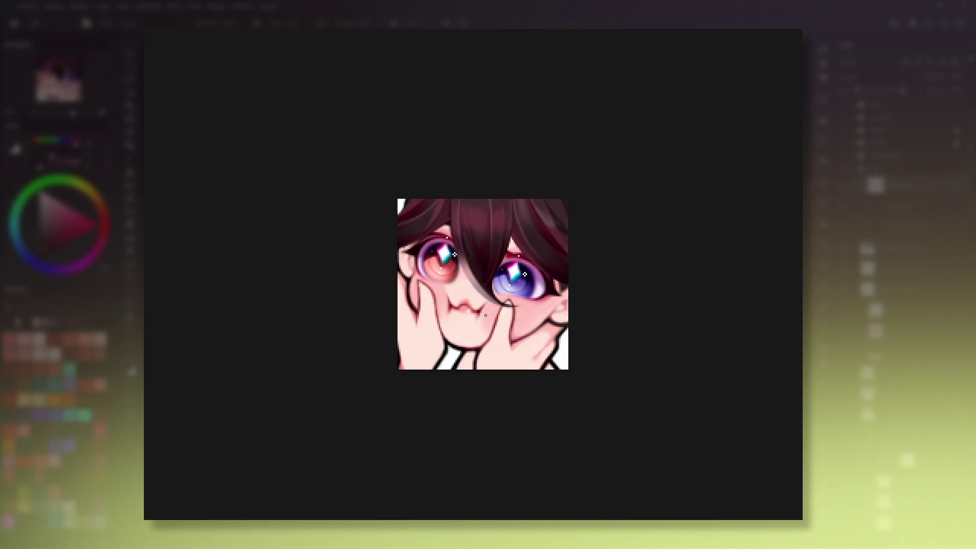
left_click_drag(532, 223, 537, 226)
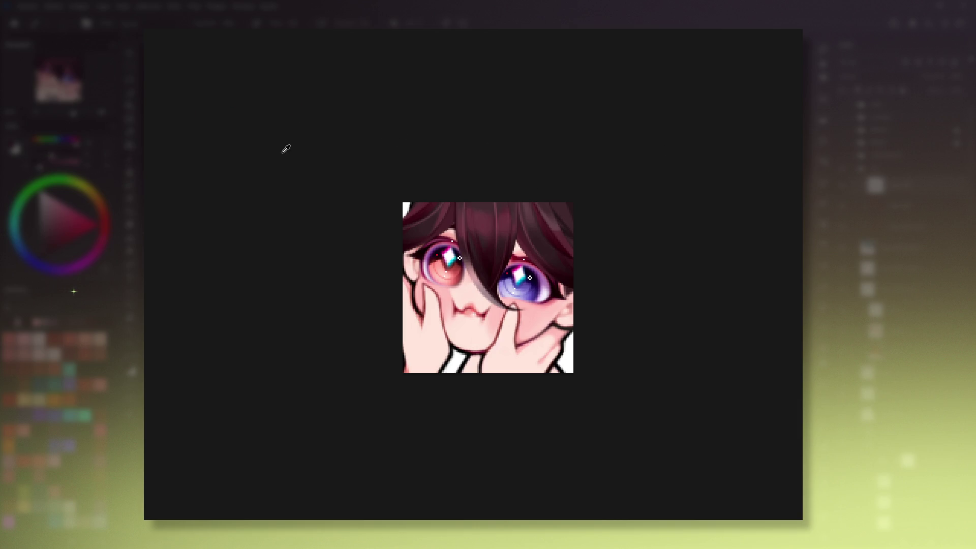
key("p")
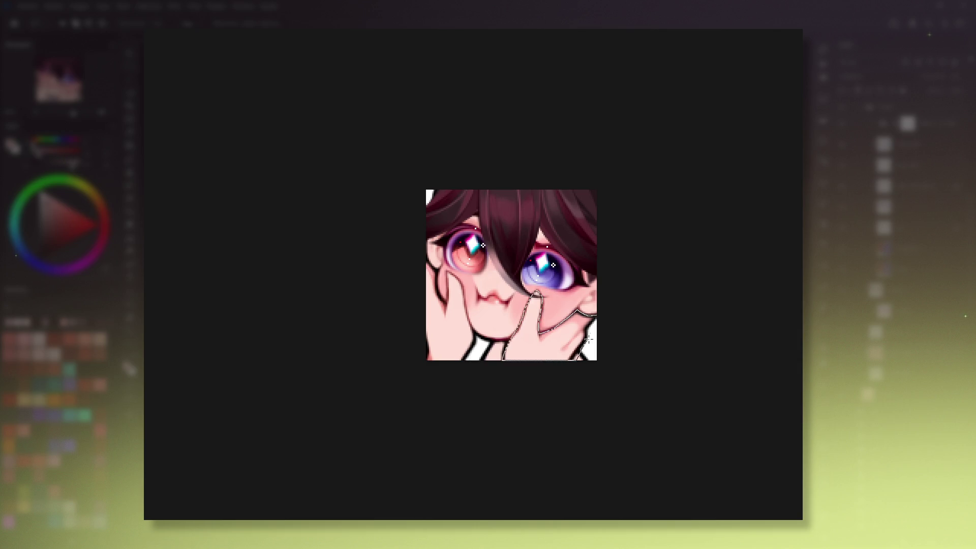
Step: Lasso-select the left hand and cheek, then clear the selection
left_click_drag(428, 257, 449, 286)
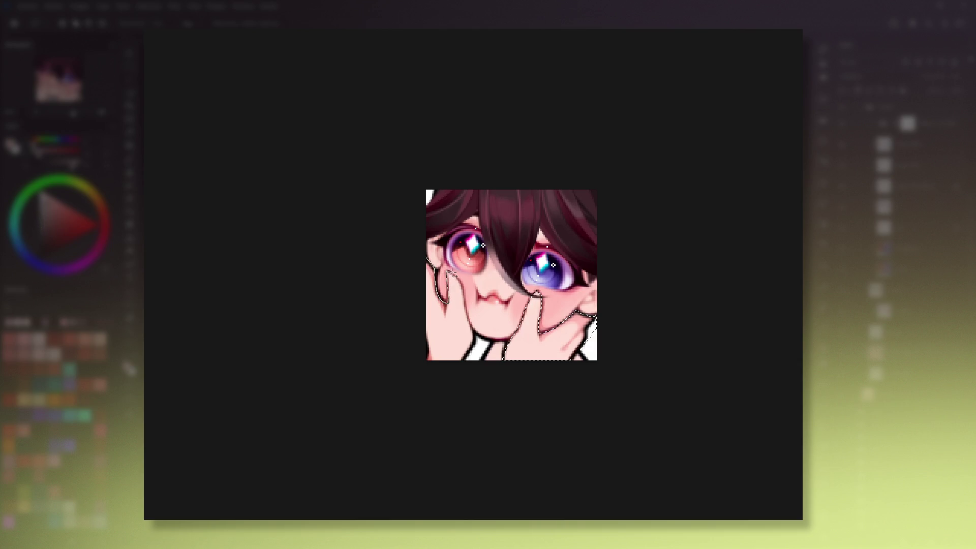
left_click_drag(449, 286, 416, 236)
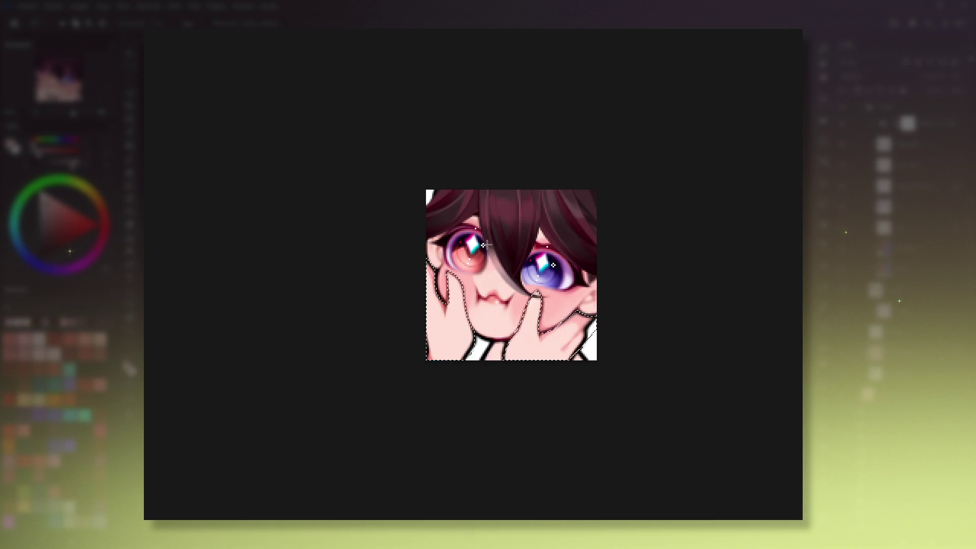
key("ctrl+shift+a")
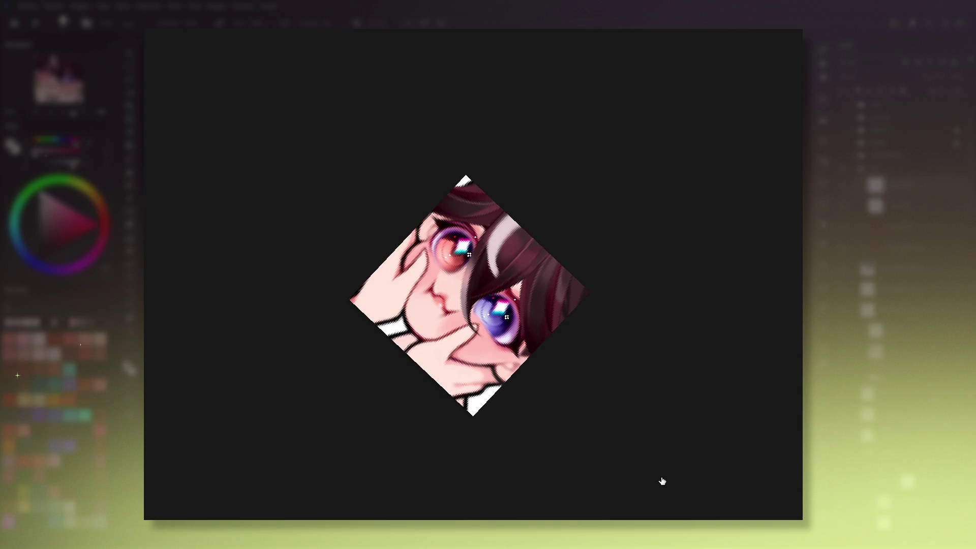
Step: Widen the light hair streak with paler strokes on a rotated view and darken parts of it
left_click_drag(526, 233, 514, 274)
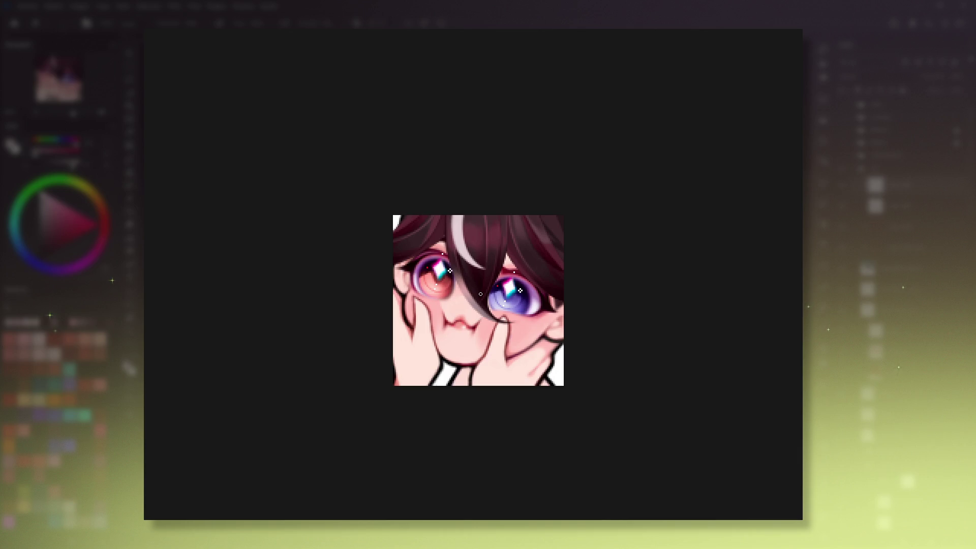
left_click_drag(480, 294, 470, 307)
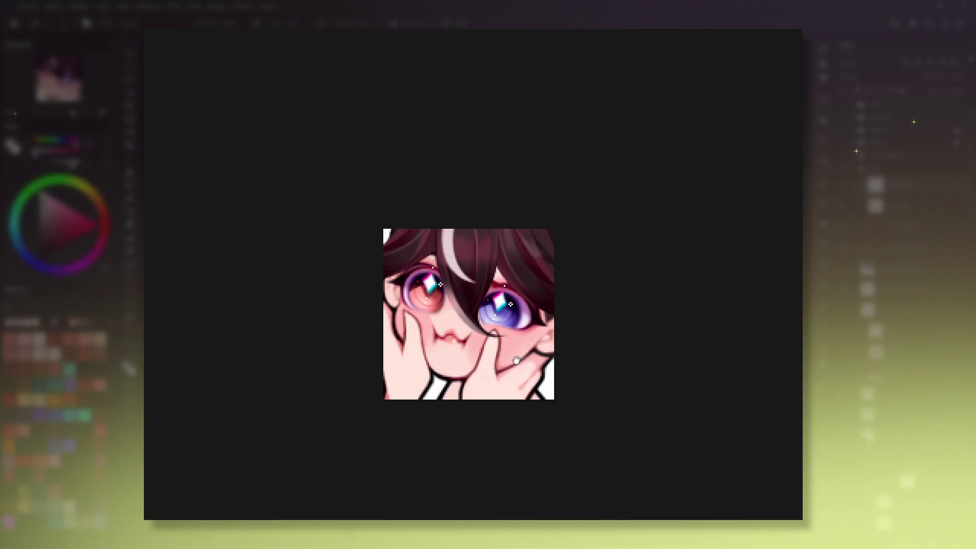
left_click_drag(573, 266, 508, 262)
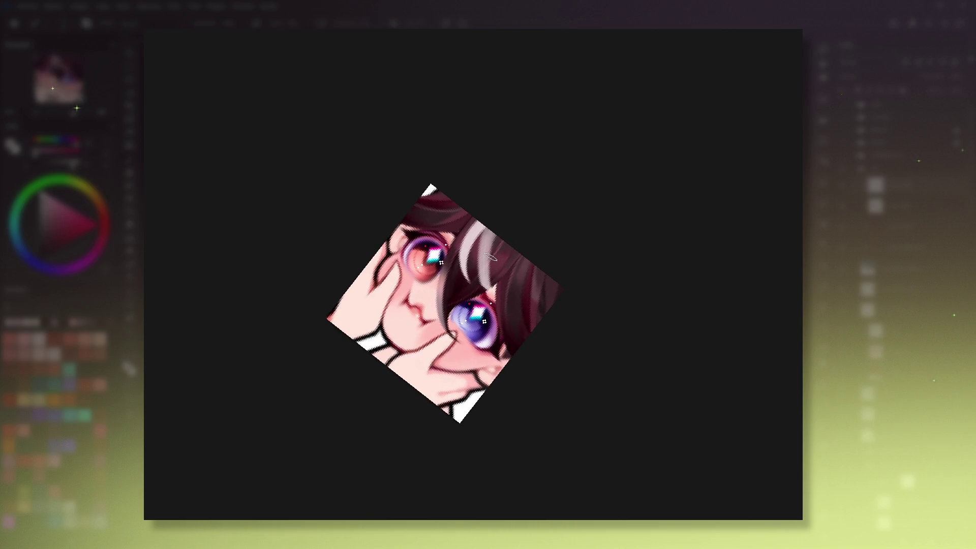
left_click_drag(496, 229, 481, 279)
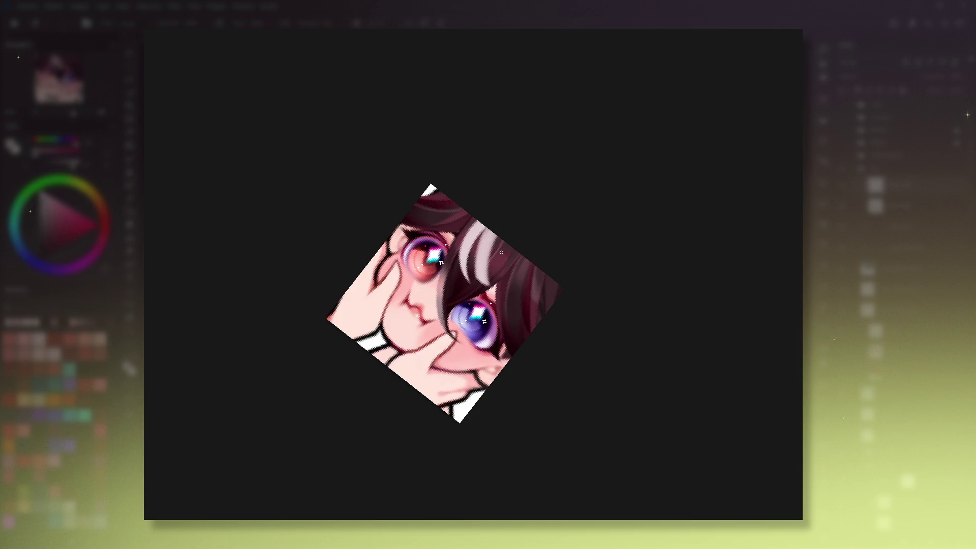
left_click_drag(483, 250, 475, 261)
key("5")
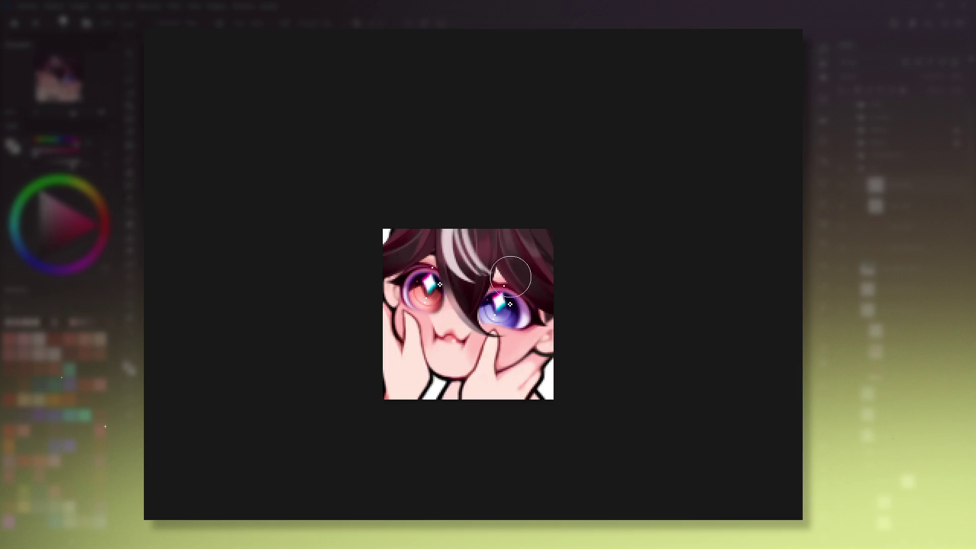
Step: Compare the streak edits with undo and redo, keeping the extra grey strand visible
key("ctrl+z")
key("ctrl+shift+z")
key("ctrl+shift+z")
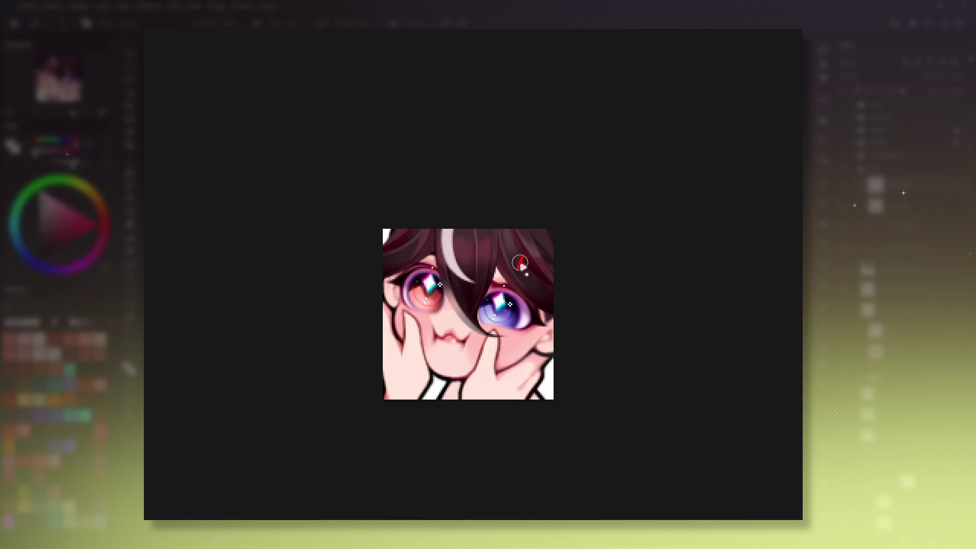
key("ctrl+shift+z")
key("ctrl+shift+z")
key("ctrl+z")
key("ctrl+shift+z")
key("ctrl+z")
key("ctrl+shift+z")
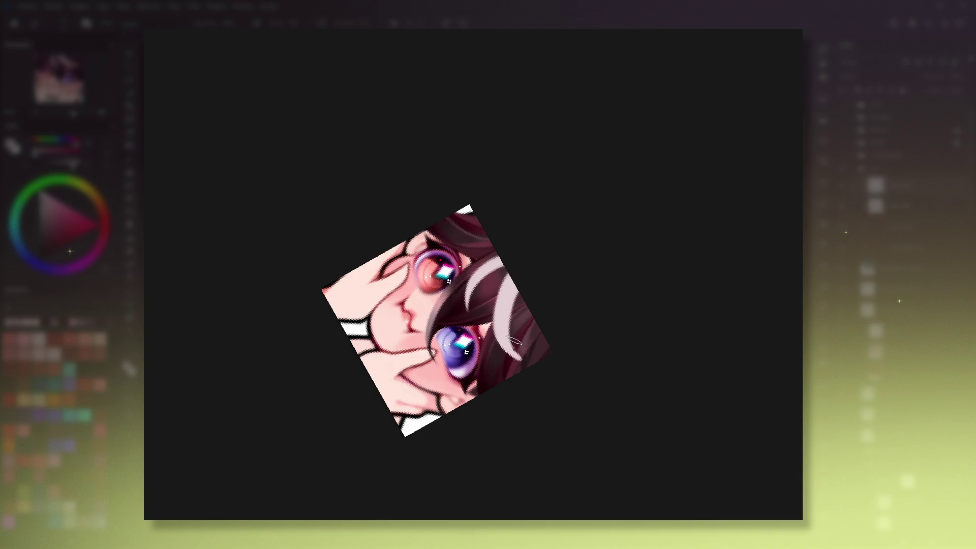
Step: Darken the upper end of the hair streak on a clockwise-rotated view
key("5")
key("6")
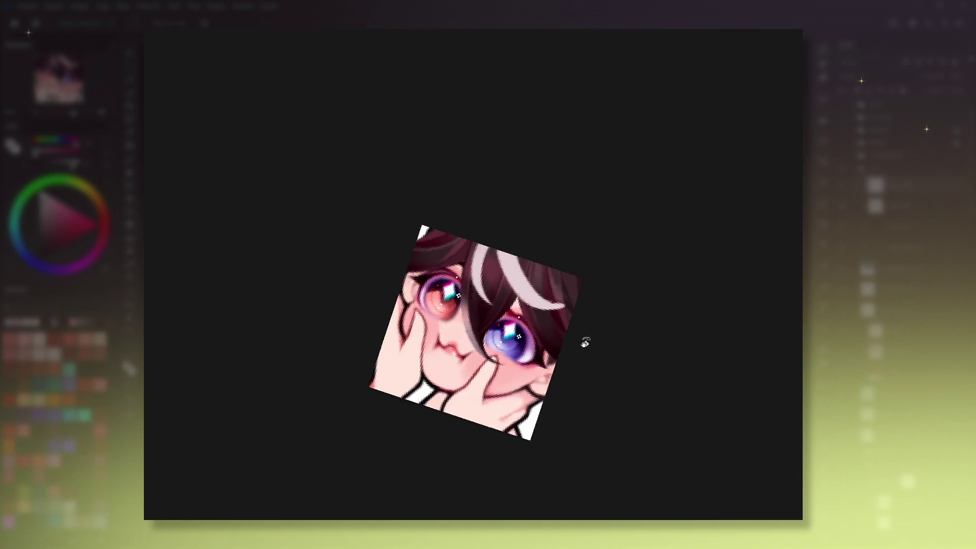
key("6")
key("6")
key("6")
mouse_move(543, 299)
left_mouse_down()
mouse_move(599, 271)
mouse_move(585, 246)
mouse_move(549, 277)
left_mouse_up()
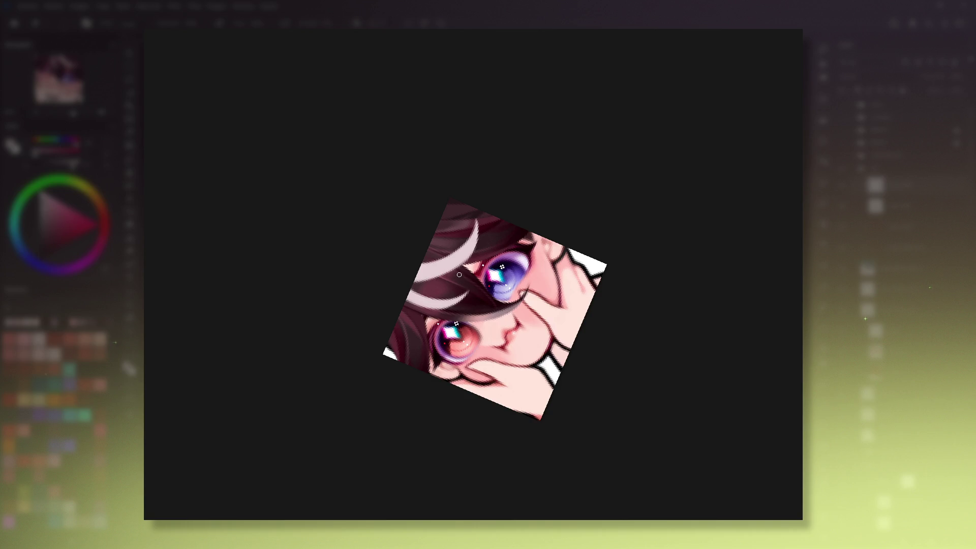
mouse_move(479, 241)
left_mouse_down()
mouse_move(473, 256)
mouse_move(479, 223)
left_mouse_up()
Step: Try several rotated, zoomed-in views of the hair, then return the canvas upright
key("ctrl+0")
left_click_drag(475, 253, 493, 252)
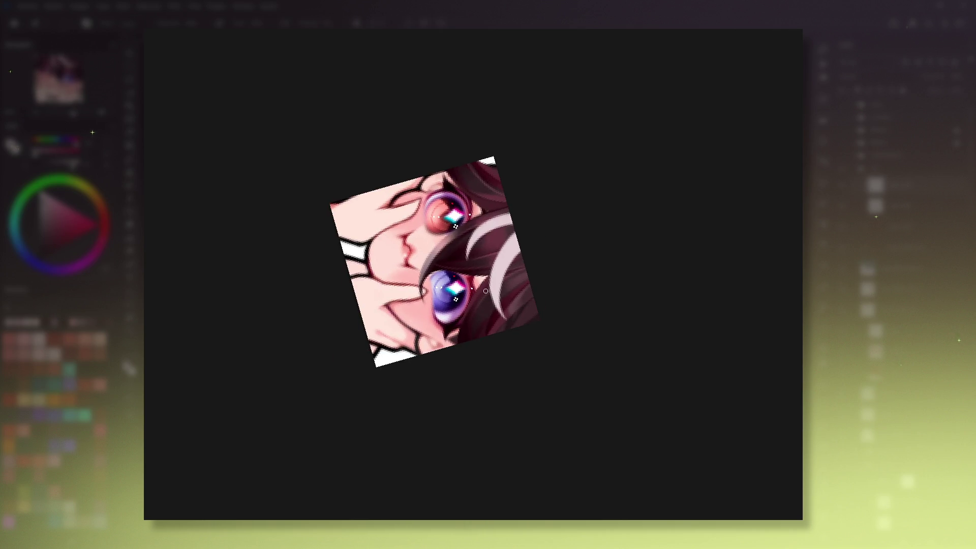
key("ctrl+0")
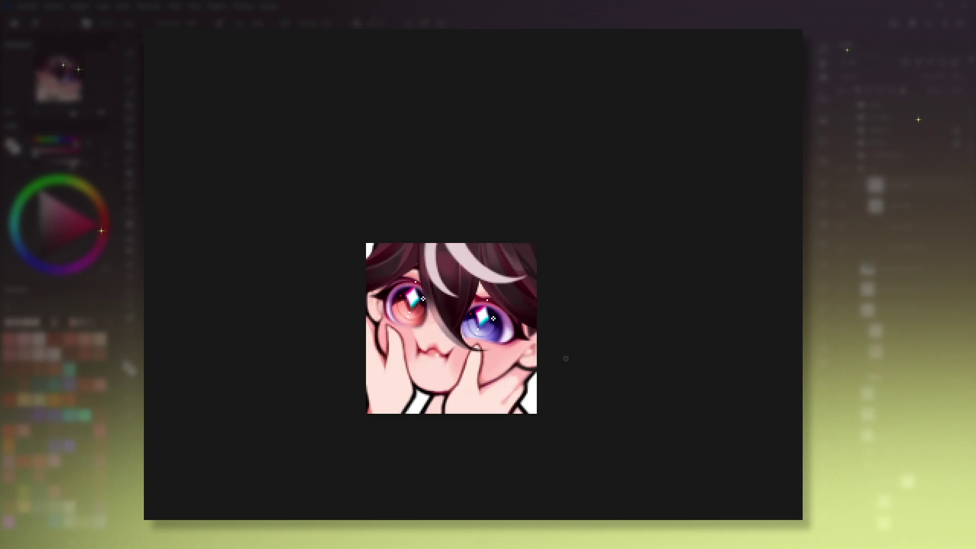
left_click_drag(566, 359, 489, 281)
key("ctrl+0")
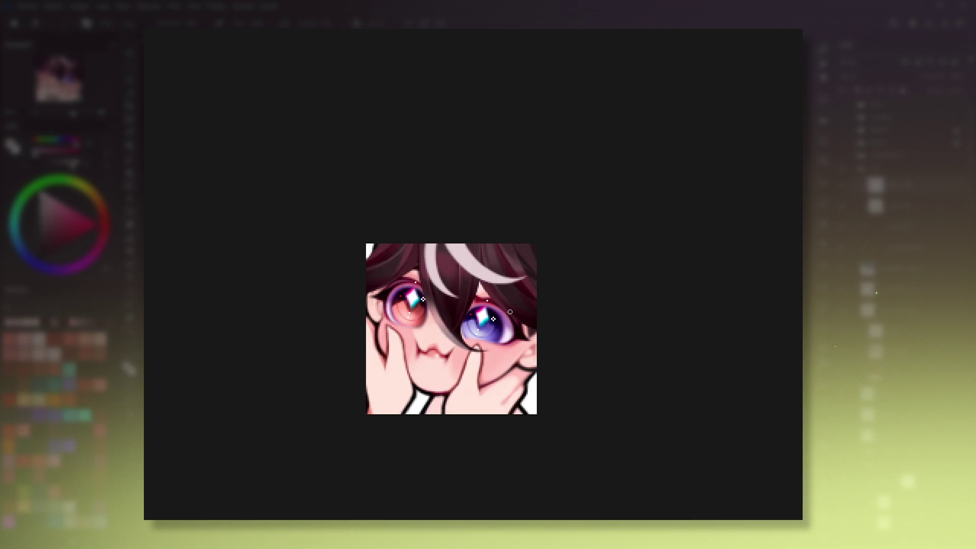
left_click_drag(570, 360, 602, 337)
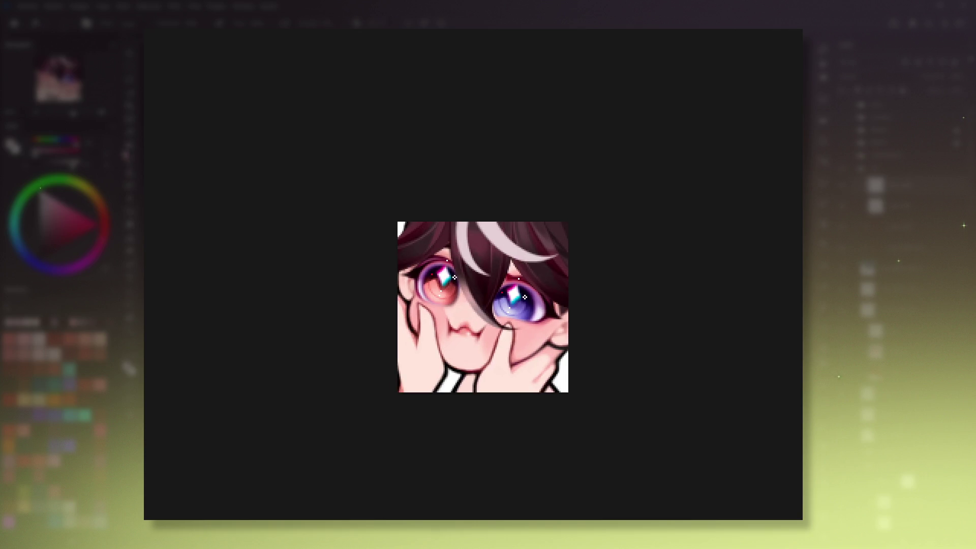
left_click_drag(533, 370, 507, 287)
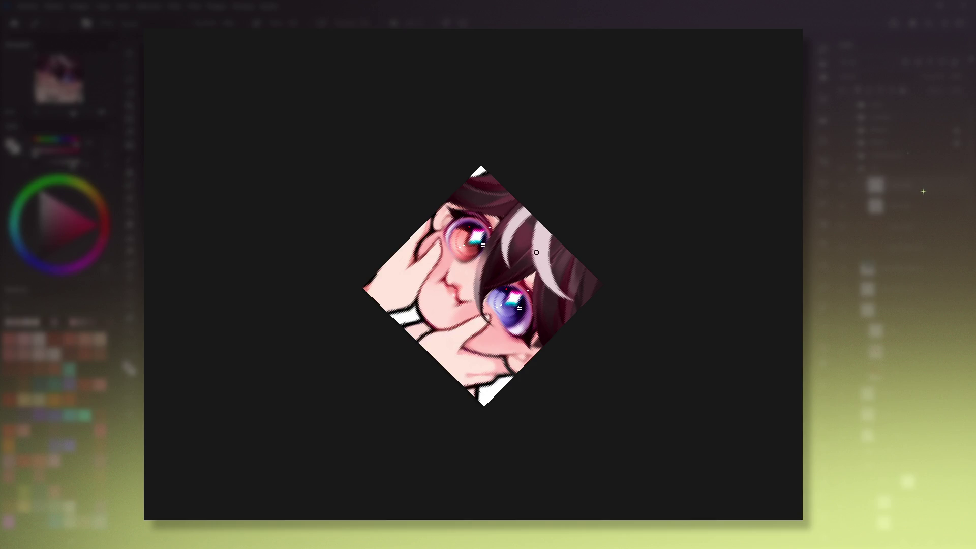
key("5")
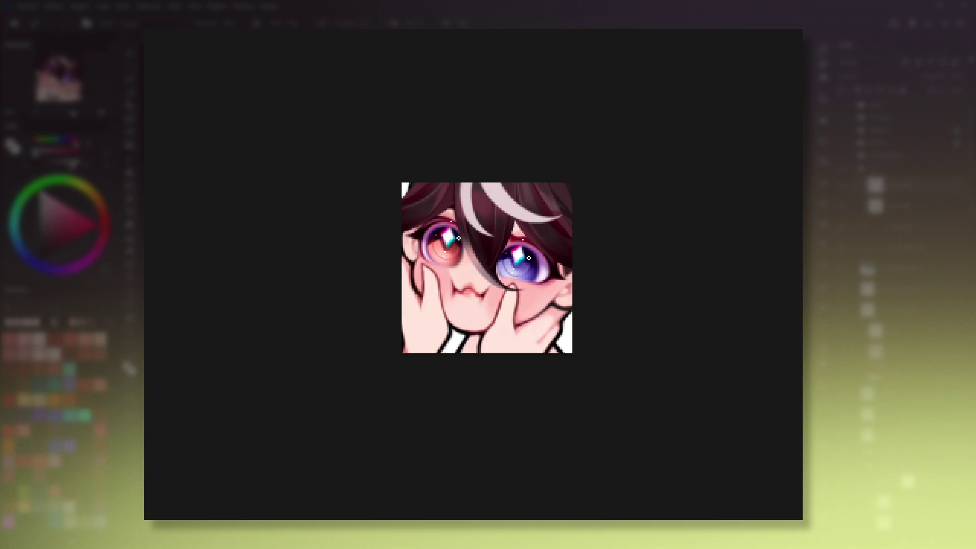
Step: Reposition the emote view slightly right, then down and to the right
left_click_drag(462, 272, 468, 273)
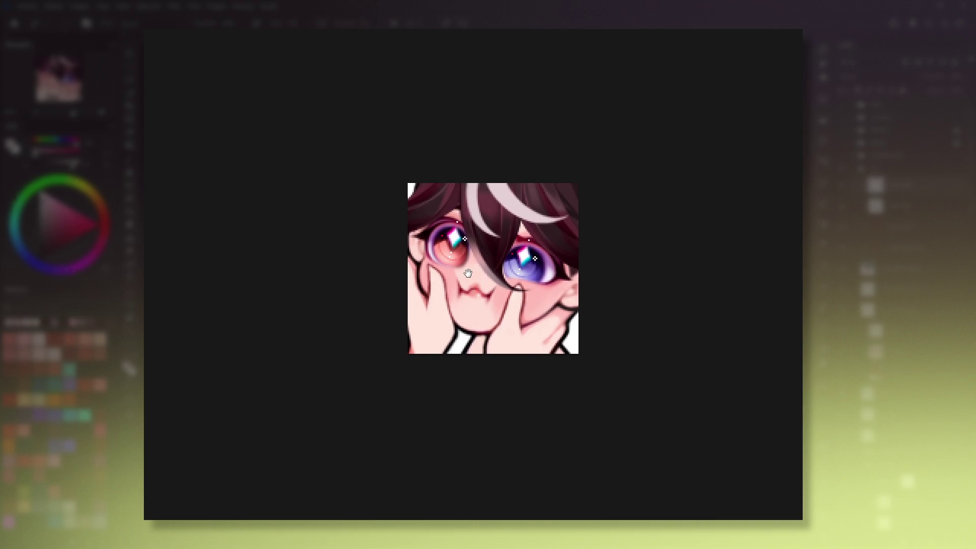
left_click_drag(542, 231, 542, 252)
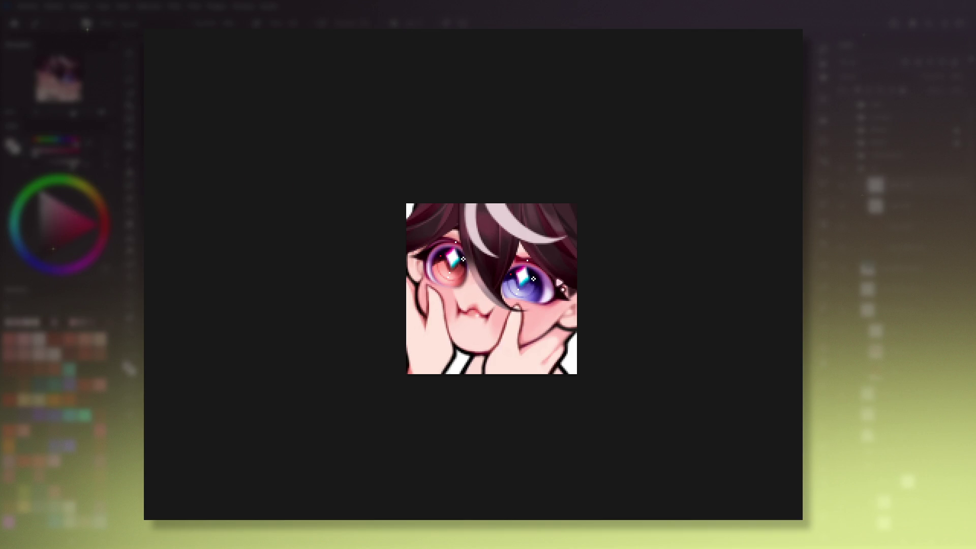
mouse_move(575, 282)
left_mouse_down()
mouse_move(606, 294)
mouse_move(516, 377)
left_mouse_up()
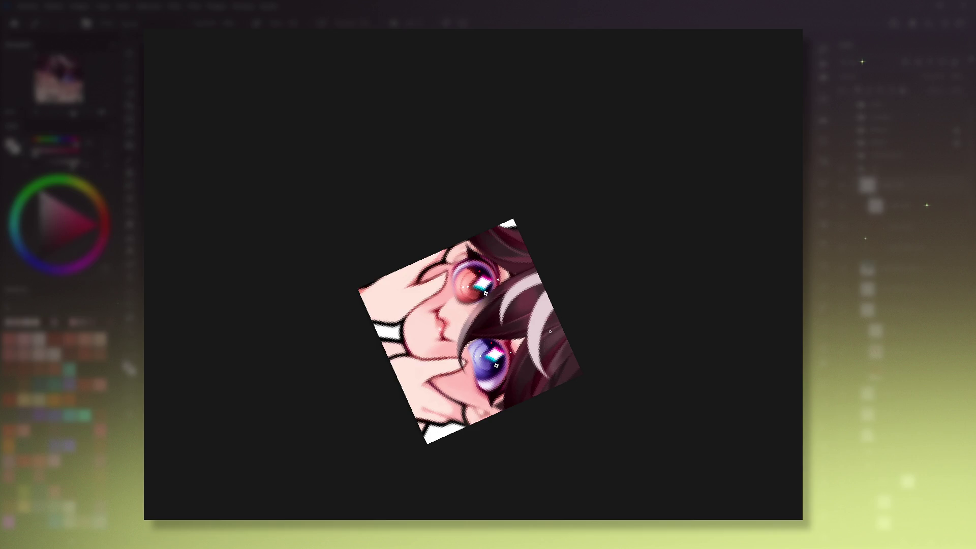
Step: Add lighter highlight strokes along the pale hair strand's right edge, painting on tilted views
left_click_drag(541, 329, 566, 382)
key("5")
left_click_drag(612, 355, 546, 305)
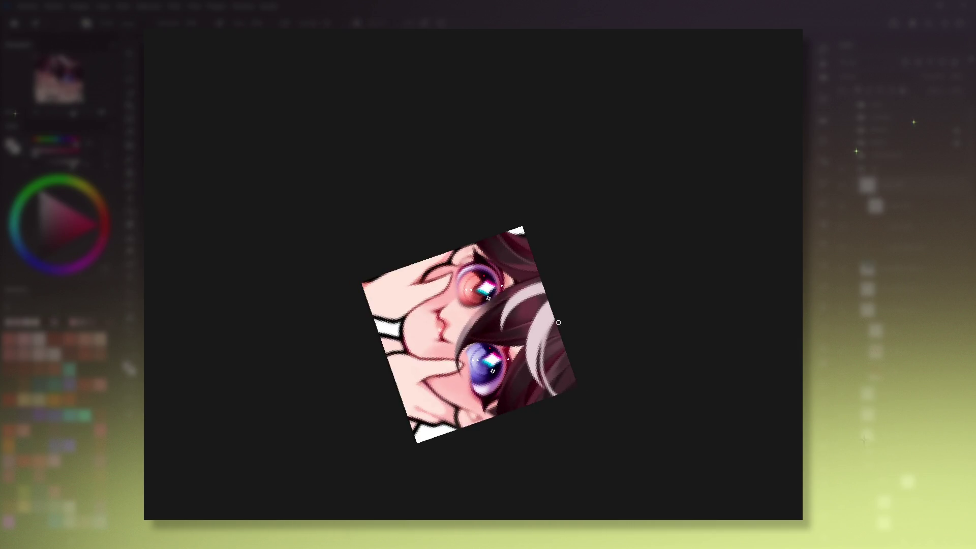
left_click_drag(544, 347, 543, 365)
key("5")
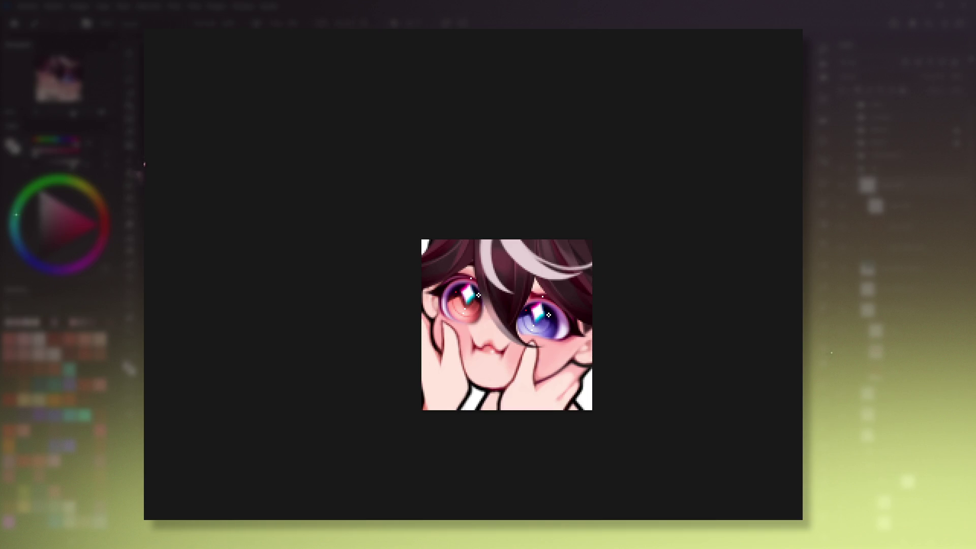
left_click_drag(537, 330, 520, 339)
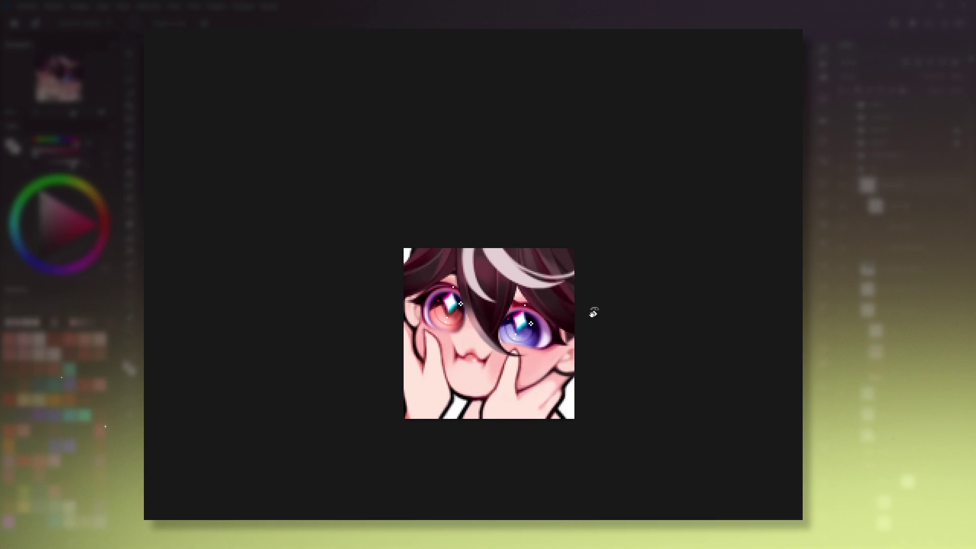
left_click_drag(593, 312, 530, 367)
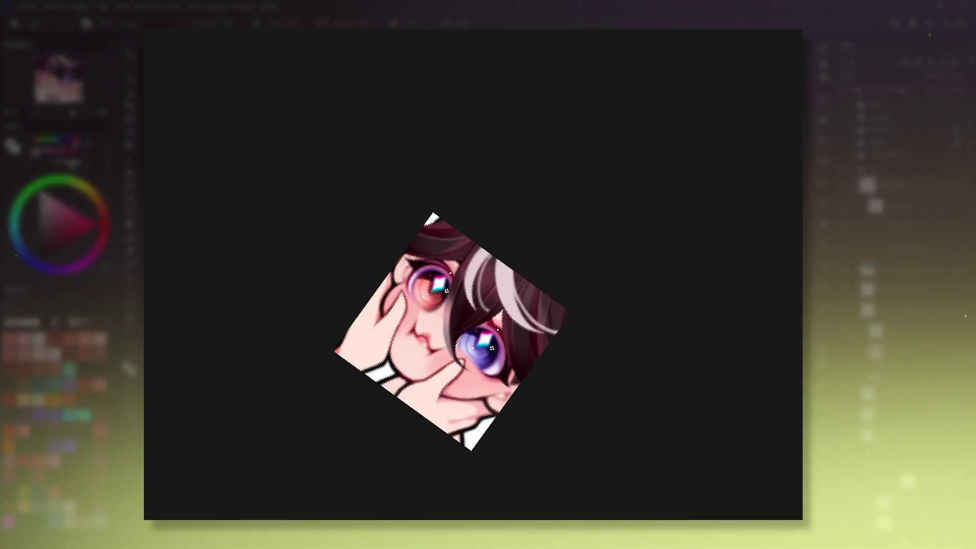
left_click_drag(478, 277, 487, 311)
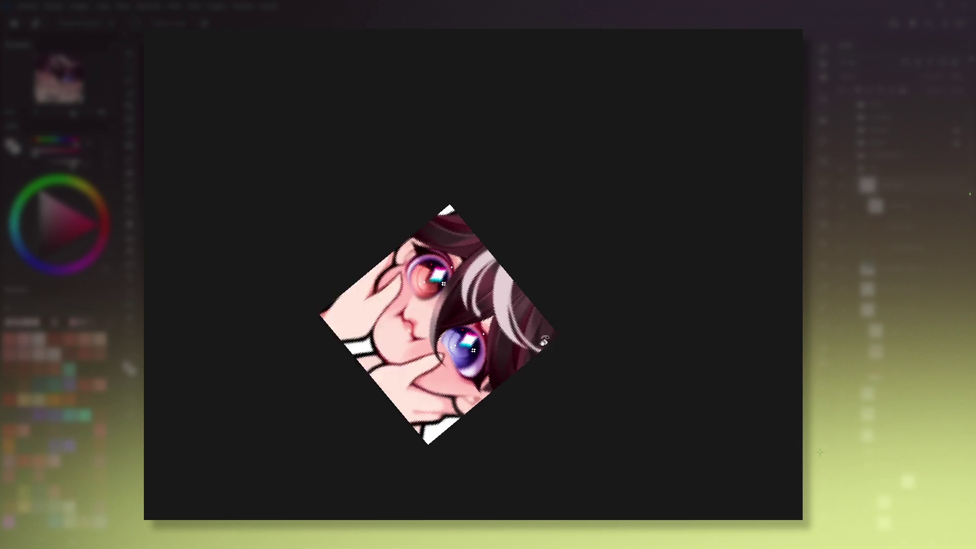
key("6")
key("6")
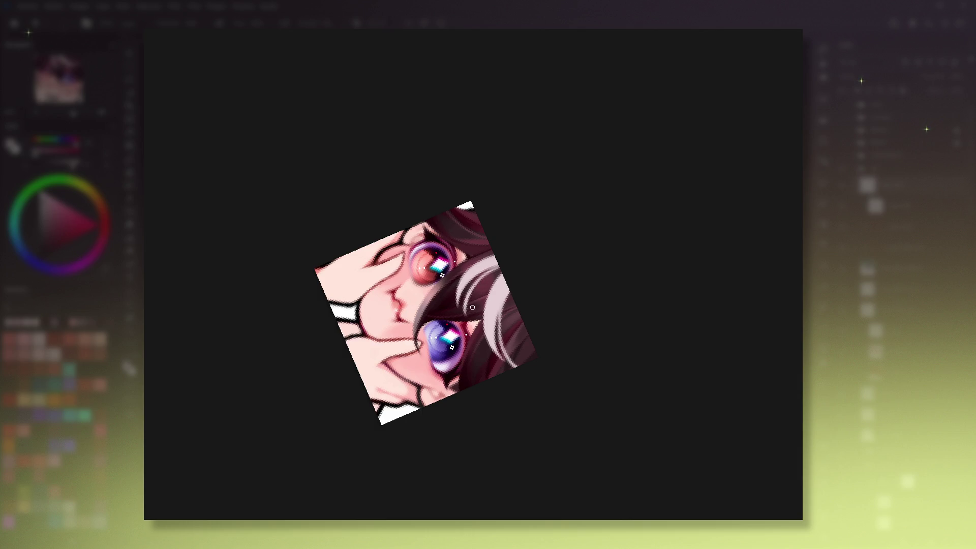
key("5")
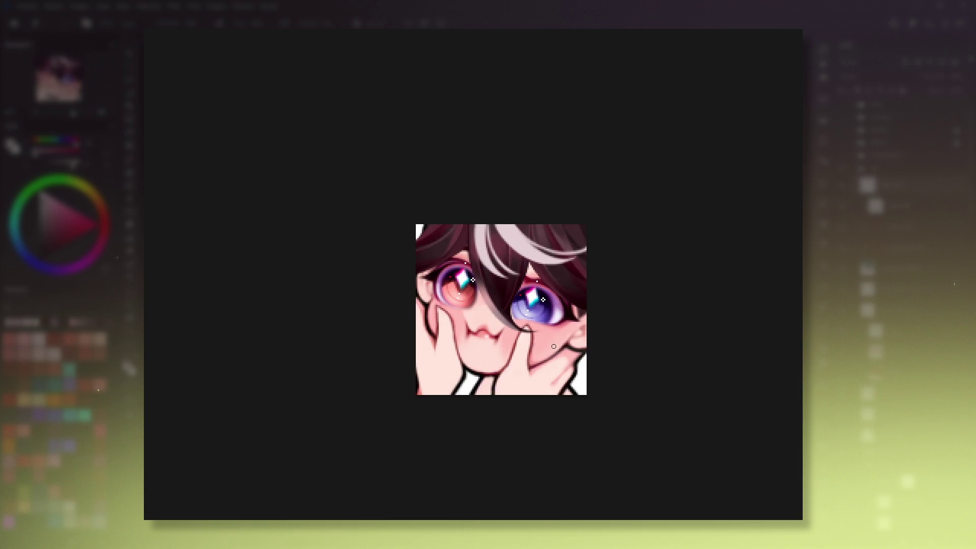
key("minus")
key("minus")
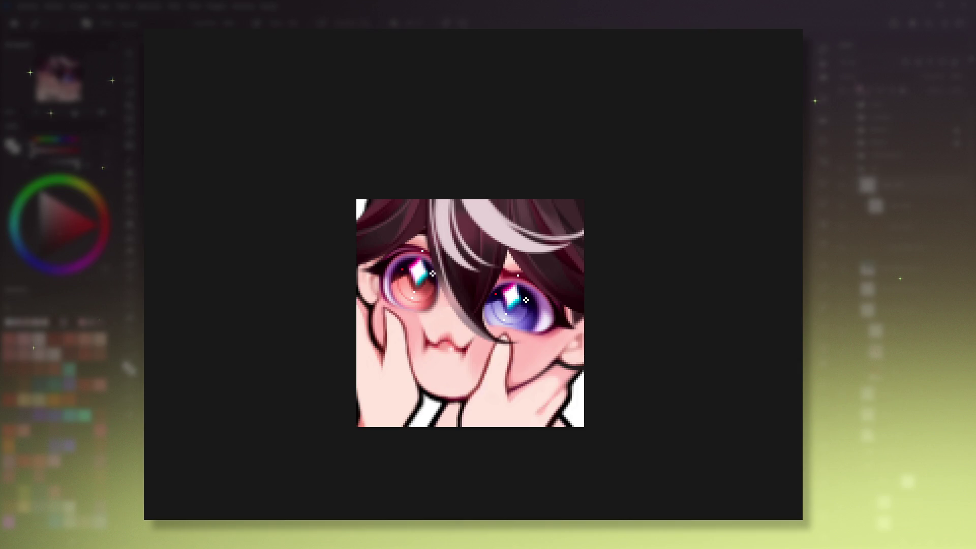
left_click(471, 262, "ctrl")
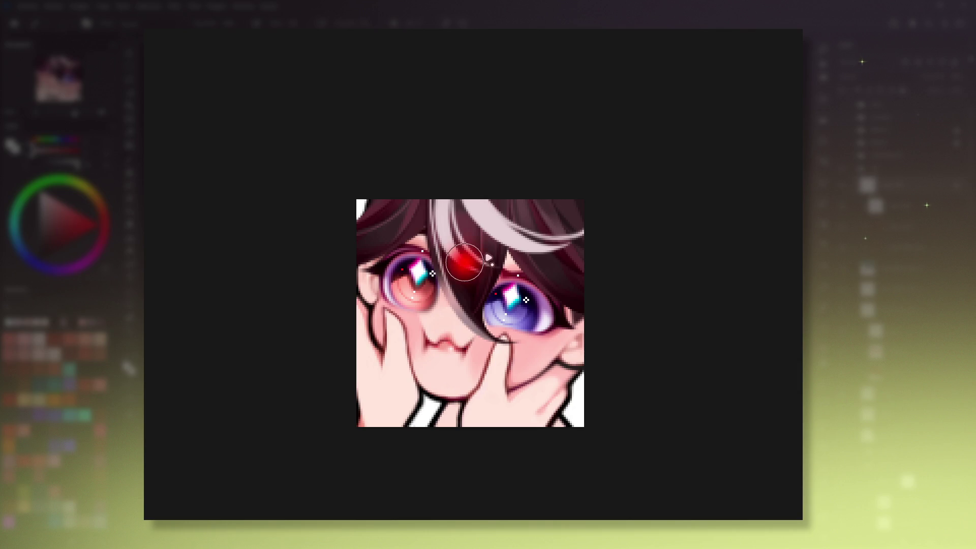
Step: Repaint the grey hair streak brighter, close to white
left_click_drag(442, 234, 519, 209)
key("ctrl+z")
key("ctrl+y")
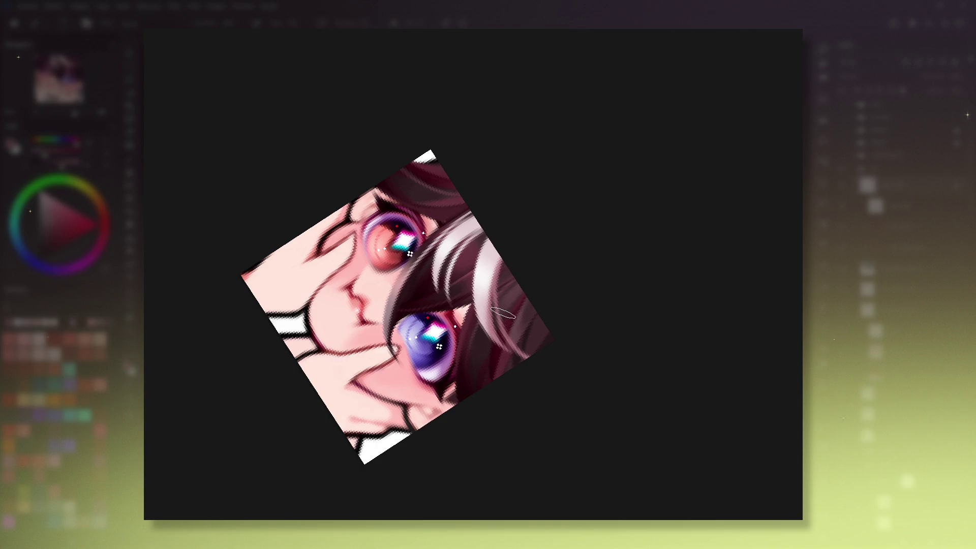
Step: Preview the emote zoomed out and tilted, then view it upright at actual size
key("5")
key("minus")
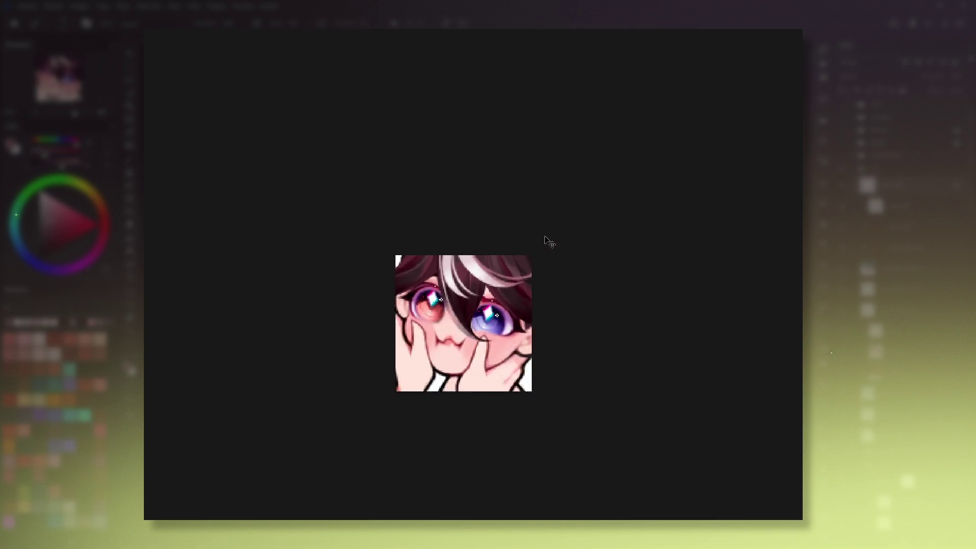
key("minus")
key("plus")
key("plus")
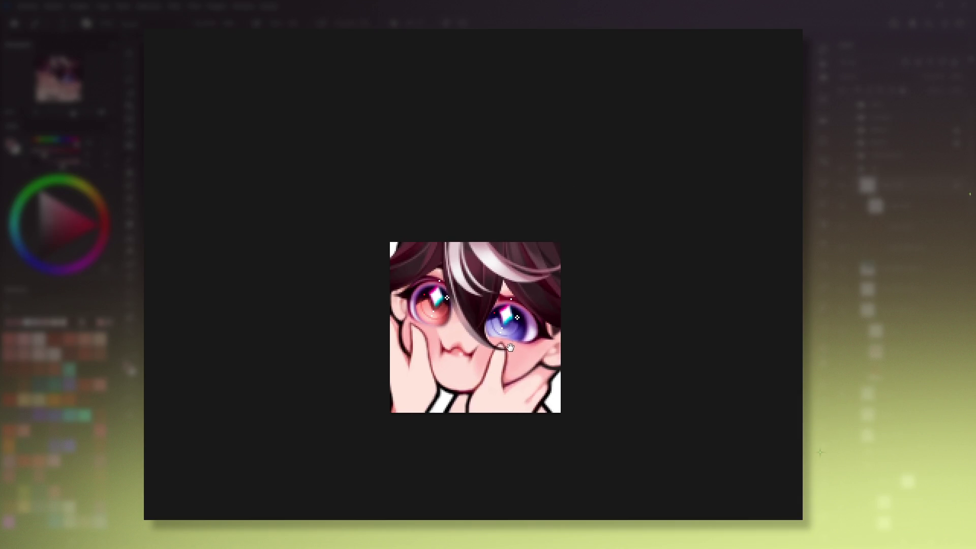
left_click_drag(485, 314, 558, 339)
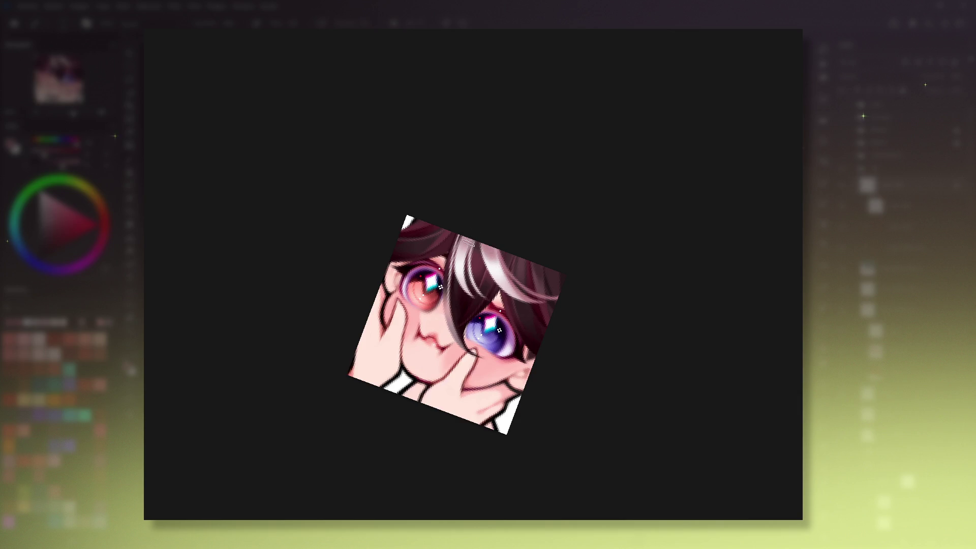
key("5")
key("1")
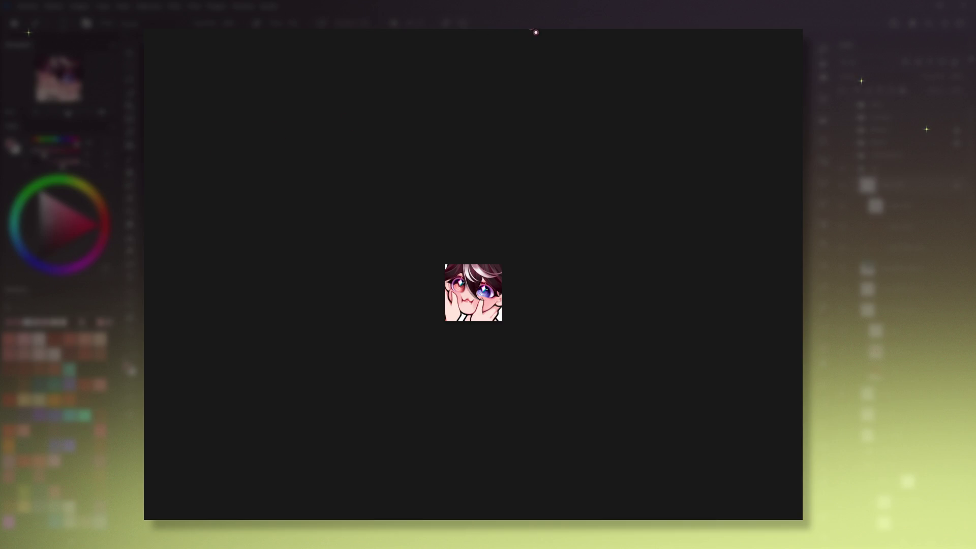
key("equal")
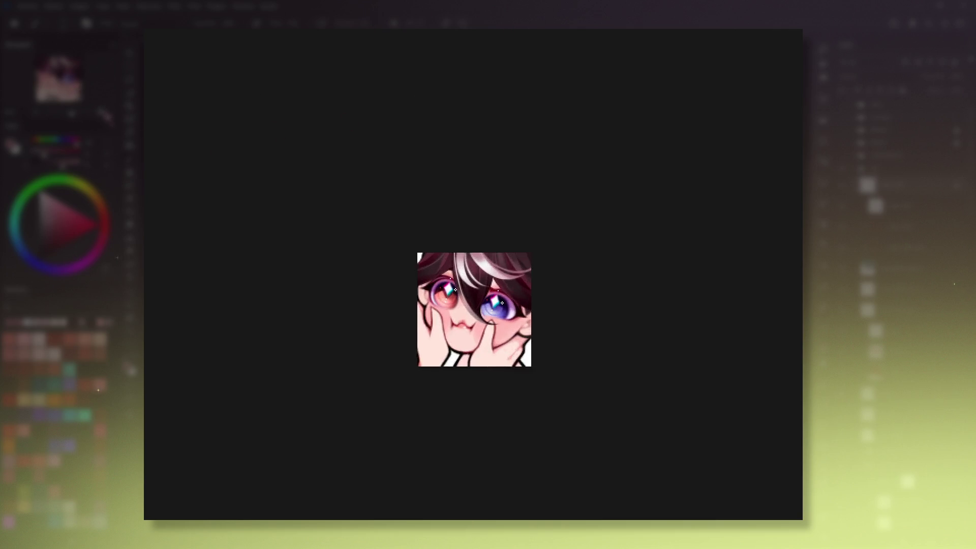
key("equal")
left_click_drag(559, 351, 576, 377)
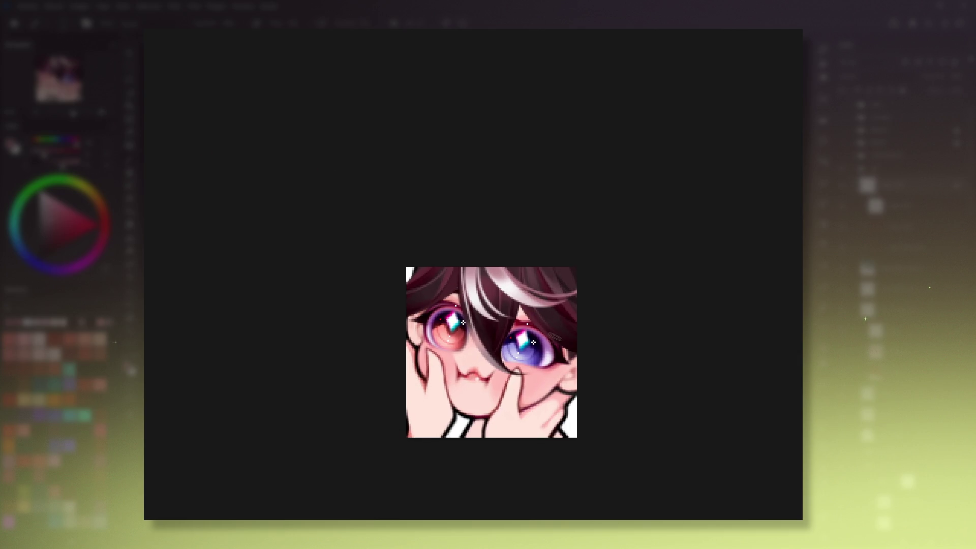
left_click_drag(555, 337, 569, 322)
key("6")
key("6")
key("6")
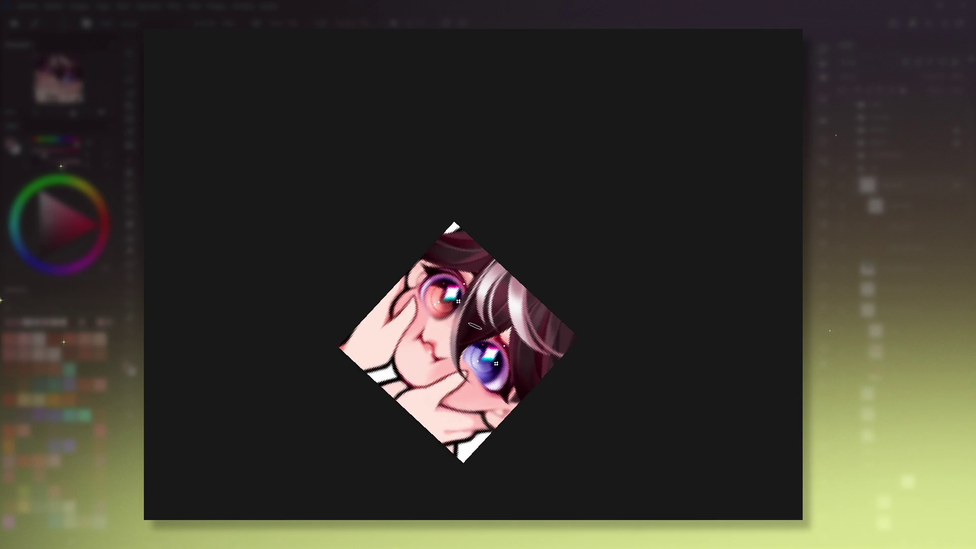
key("5")
left_click_drag(571, 426, 564, 395)
key("6")
key("6")
key("6")
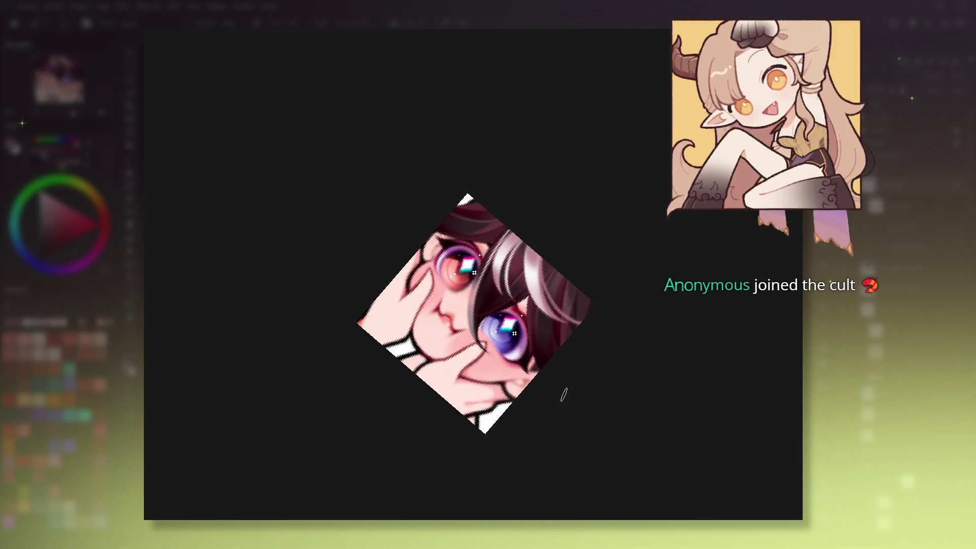
key("5")
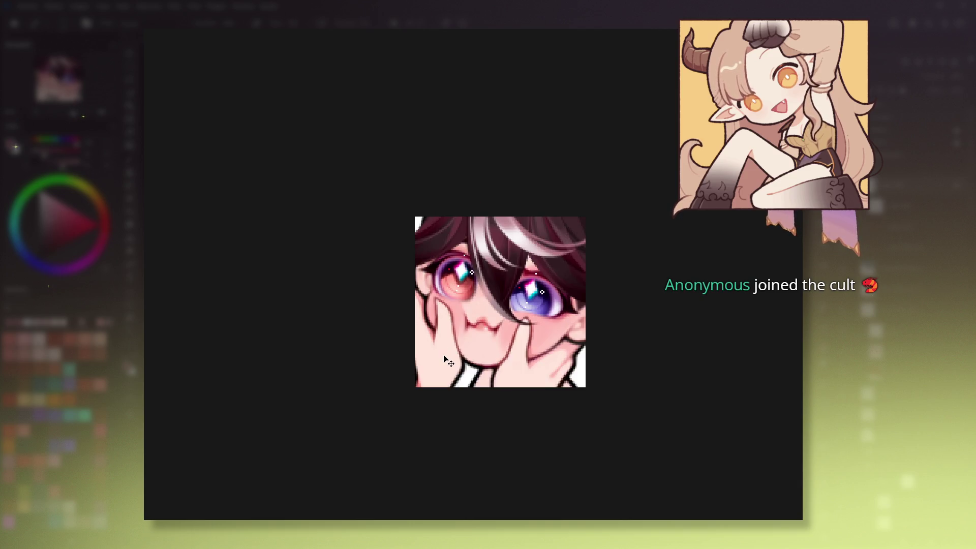
key("1")
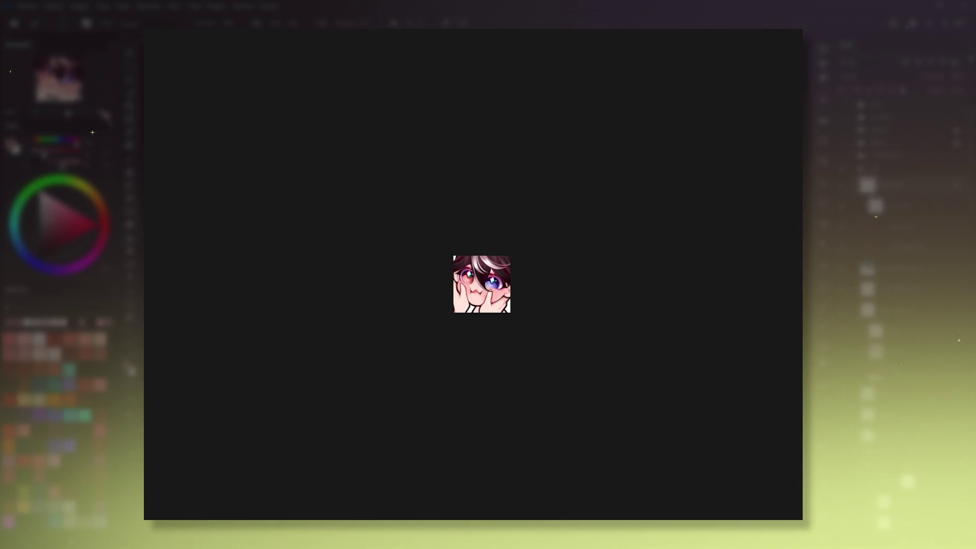
scroll(479, 272, "up", 3)
scroll(479, 272, "up", 1)
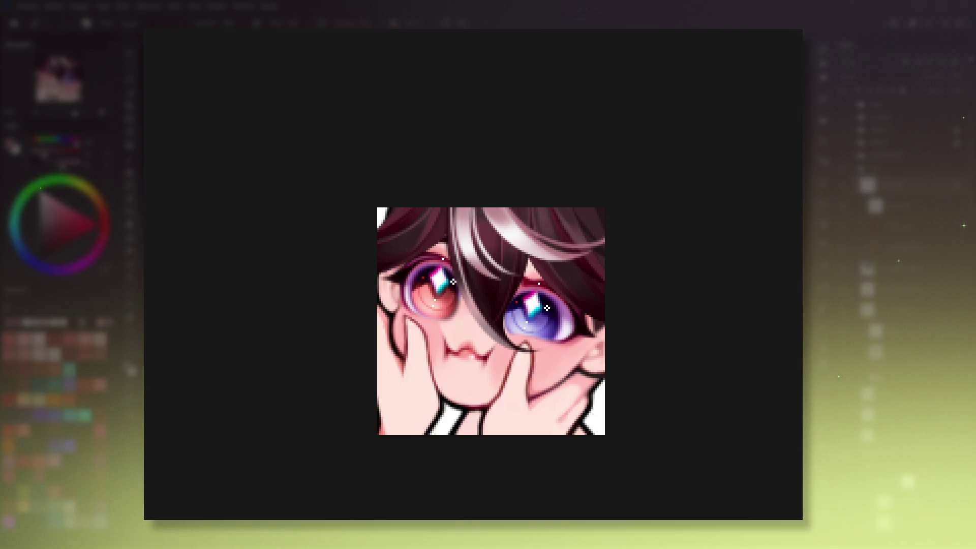
left_click_drag(493, 247, 554, 289)
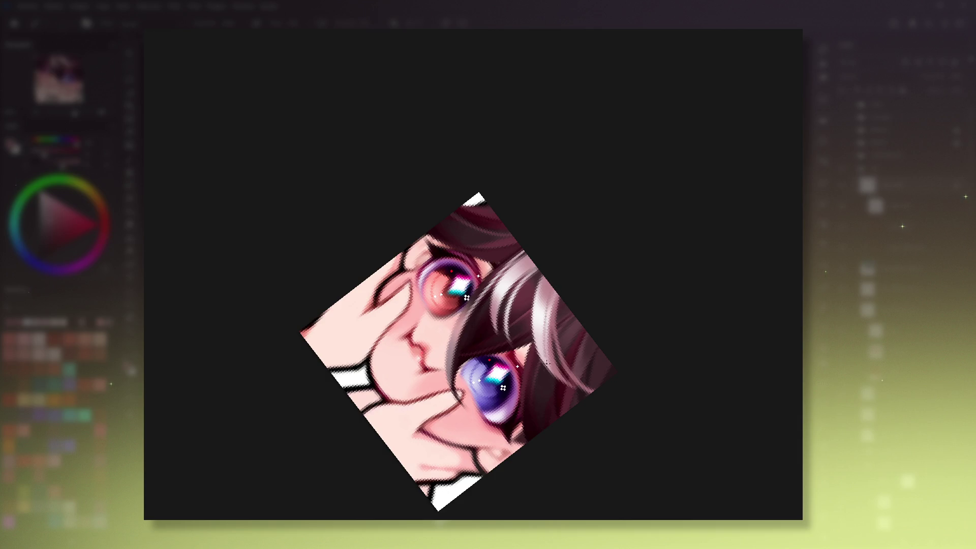
key("5")
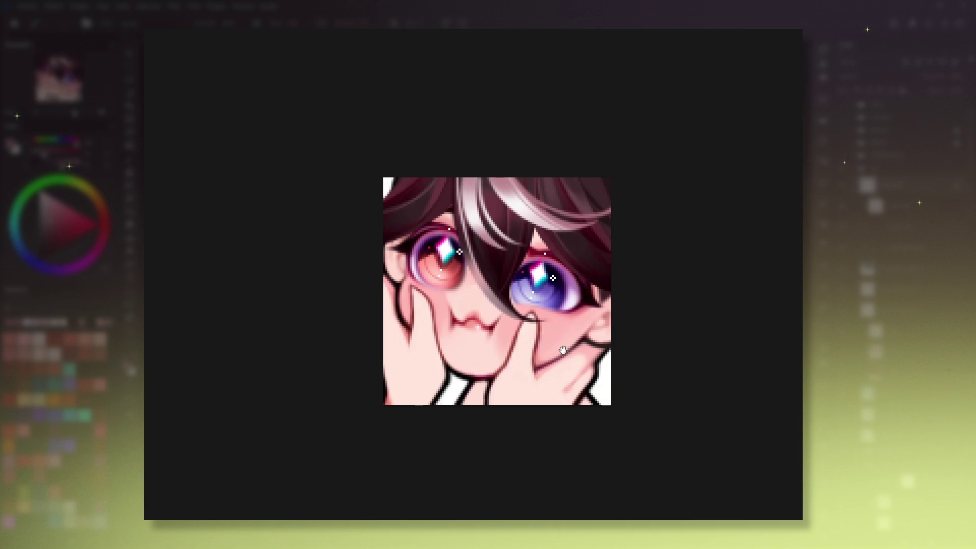
left_click_drag(564, 351, 581, 371)
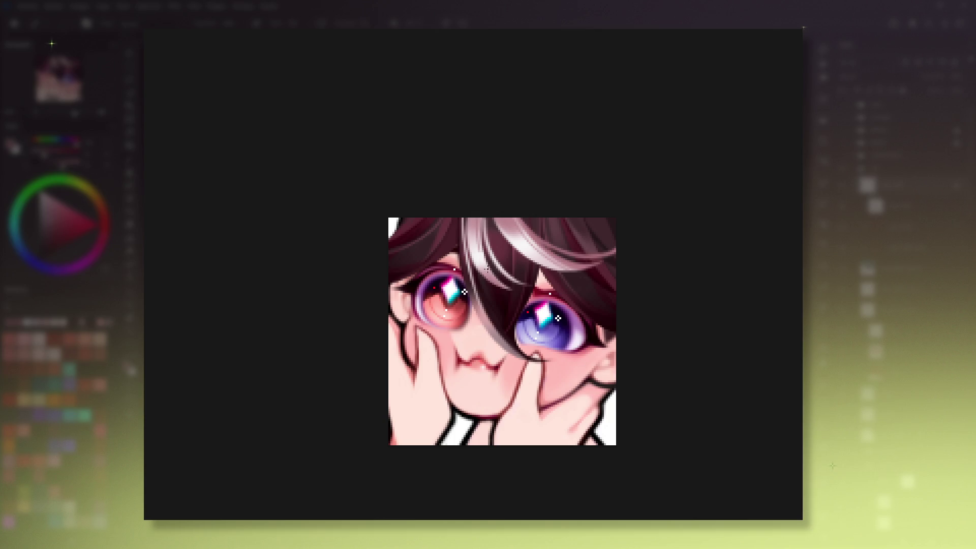
mouse_move(490, 232)
left_mouse_down()
mouse_move(497, 222)
mouse_move(599, 414)
left_mouse_up()
key("5")
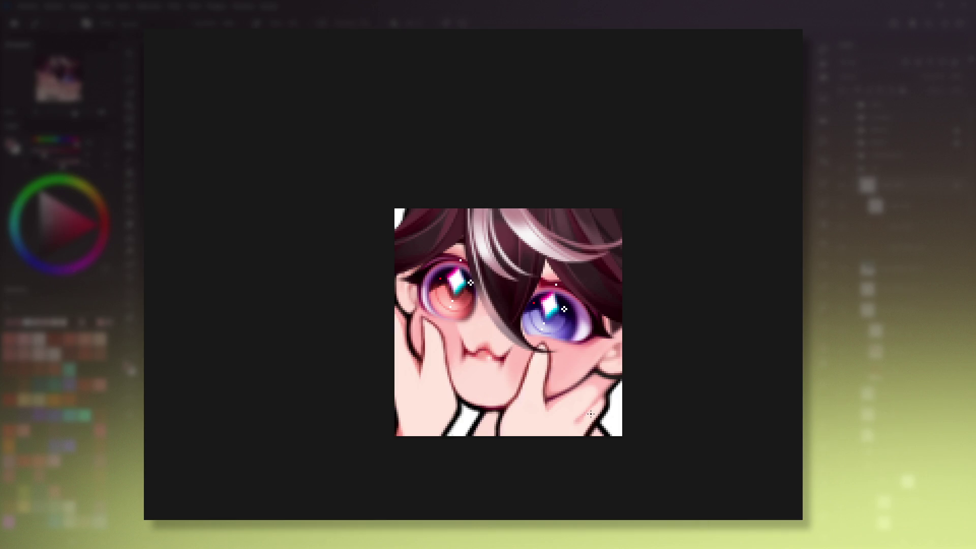
left_click_drag(591, 414, 581, 424)
left_click(496, 237, "alt")
left_click(476, 247, "alt")
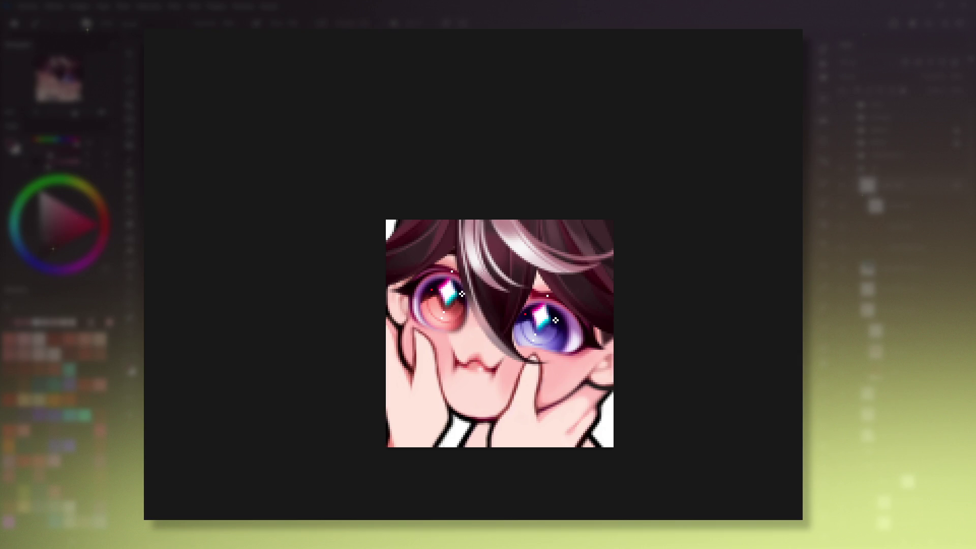
left_click_drag(481, 256, 539, 272)
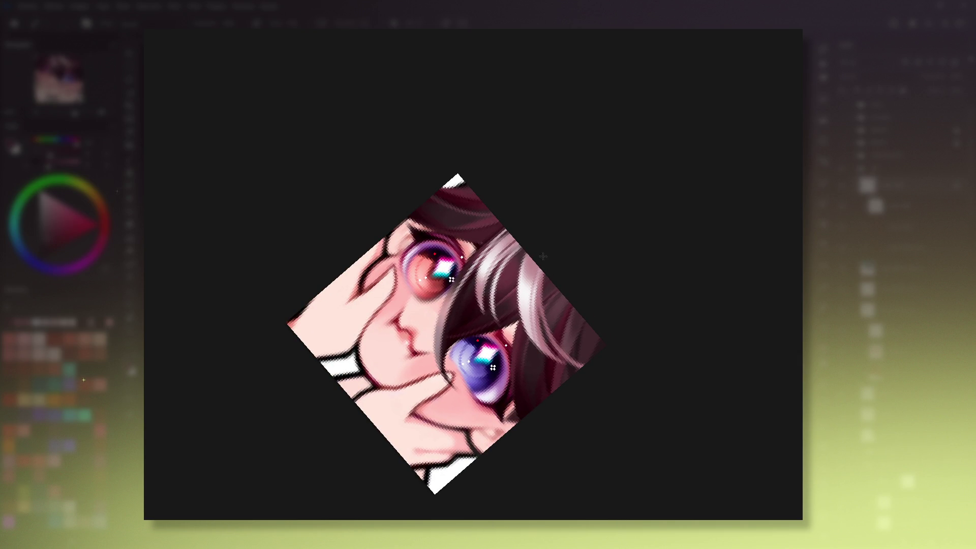
key("5")
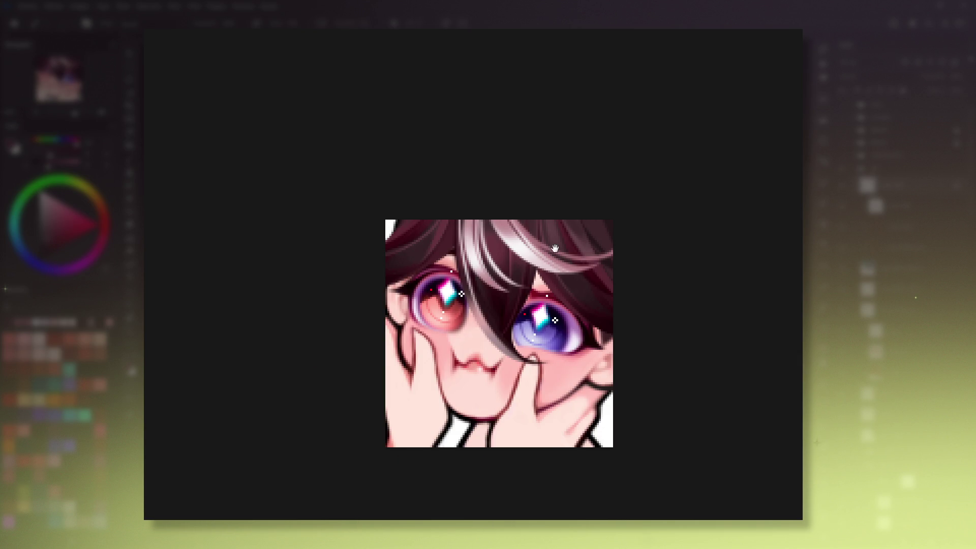
key("minus")
key("minus")
key("minus")
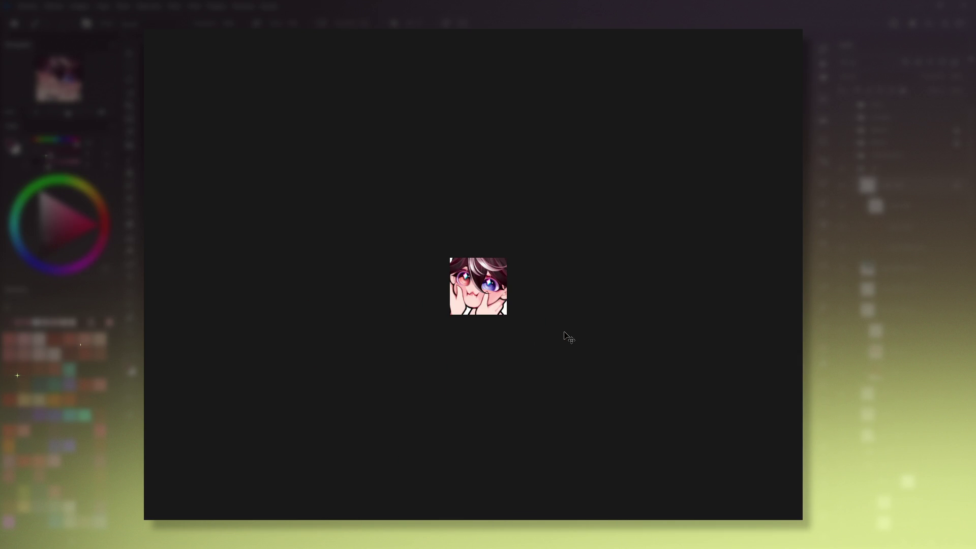
left_click_drag(479, 353, 483, 310)
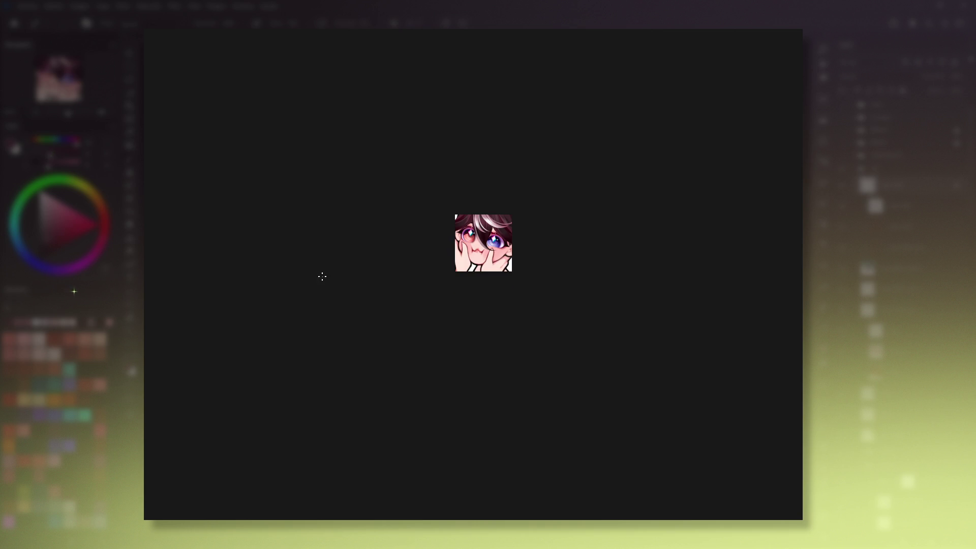
key("plus")
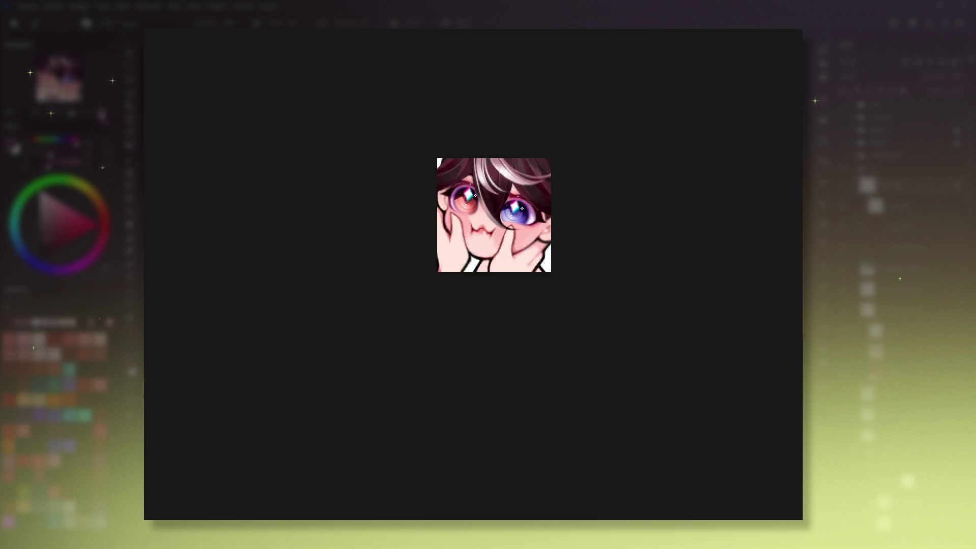
left_click_drag(514, 138, 464, 283)
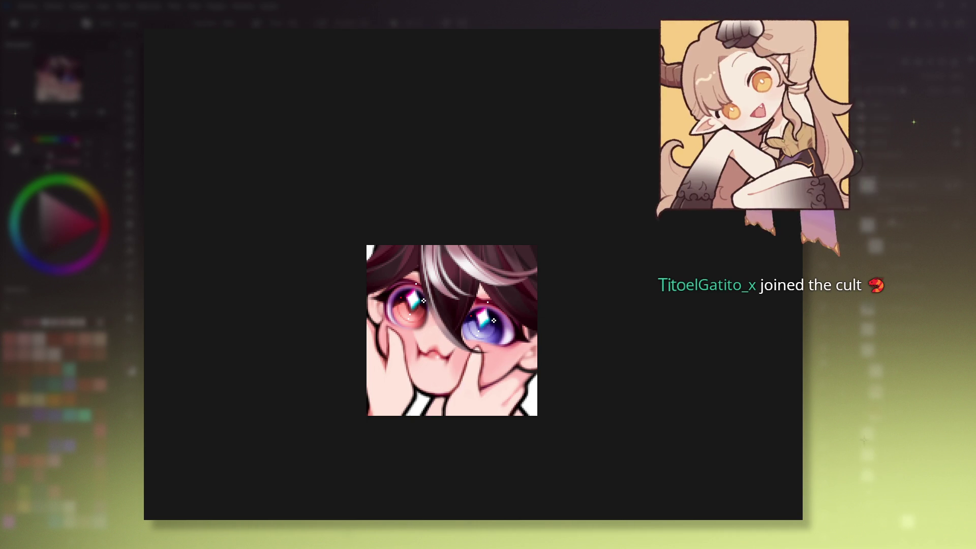
key("ctrl+t")
Step: Rotate the hair fringe slightly clockwise around a pivot above it and check it small
left_click_drag(479, 284, 437, 240)
left_click_drag(590, 267, 586, 290)
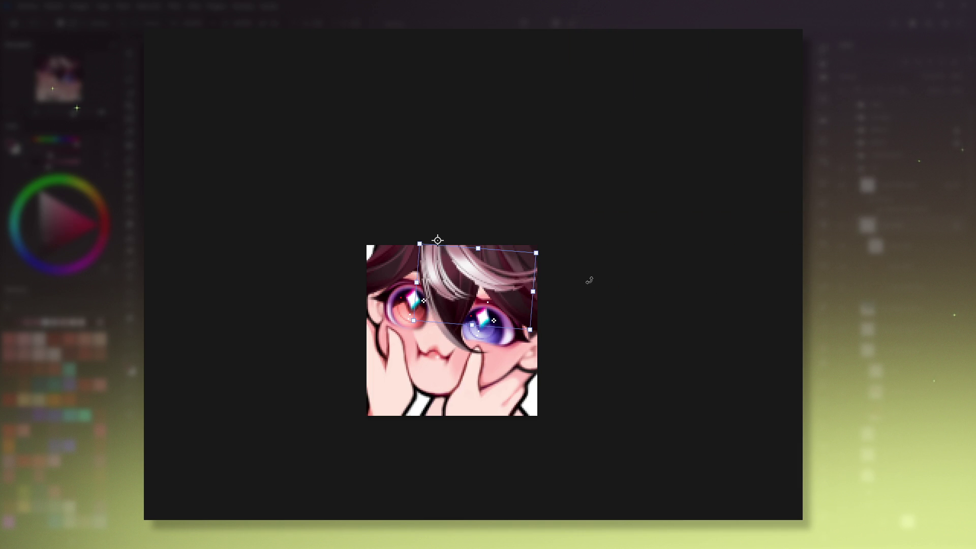
left_click(130, 158)
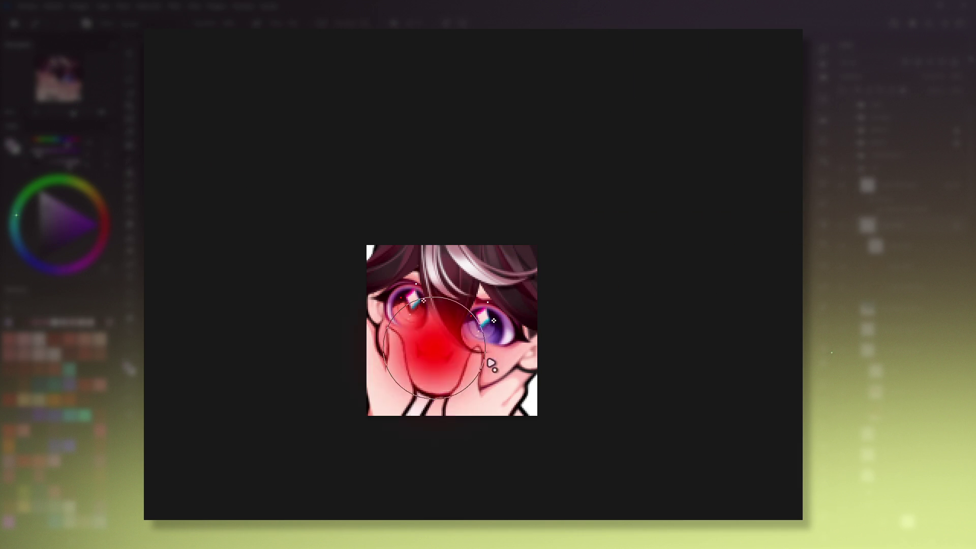
key("minus")
key("minus")
key("minus")
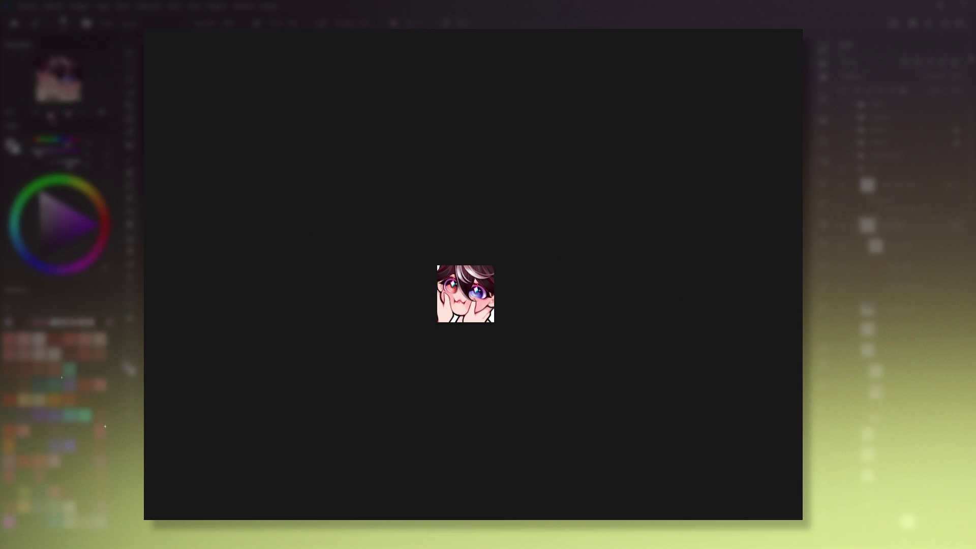
key("plus")
key("plus")
key("plus")
key("plus")
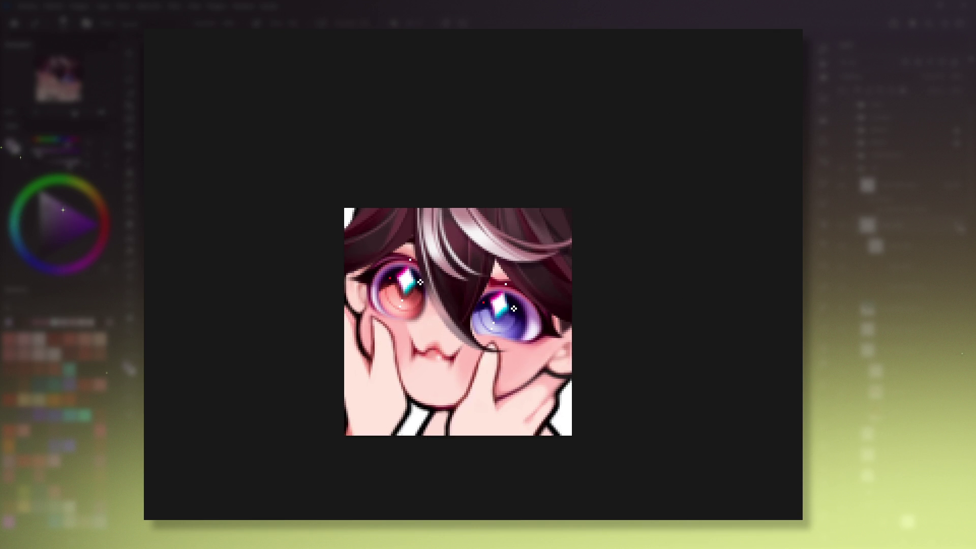
Step: Tilt the hair fringe clockwise once more from a pivot above, commit, and zoom out
key("ctrl+t")
left_click_drag(492, 260, 444, 191)
left_click_drag(605, 190, 619, 198)
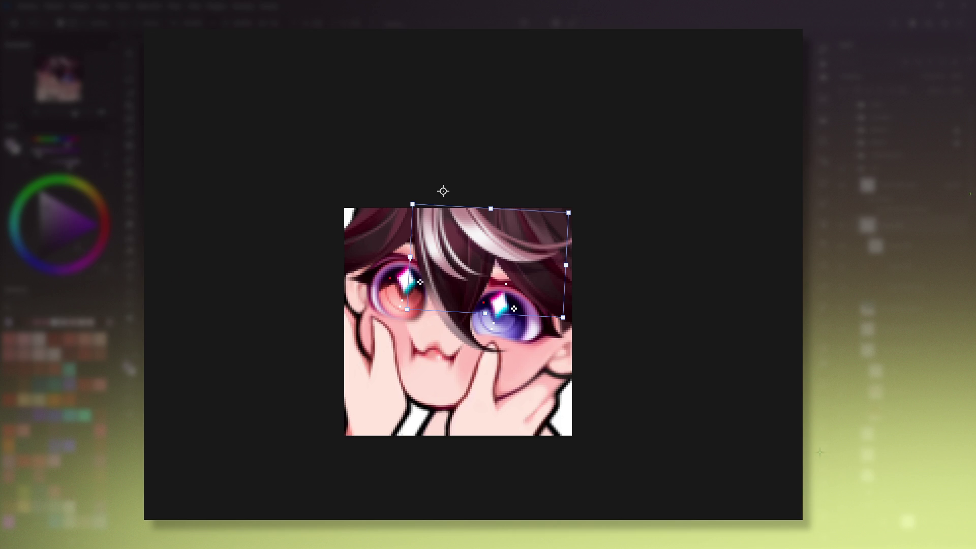
key("Return")
mouse_move(473, 231)
left_mouse_down()
mouse_move(485, 253)
mouse_move(507, 235)
left_mouse_up()
key("minus")
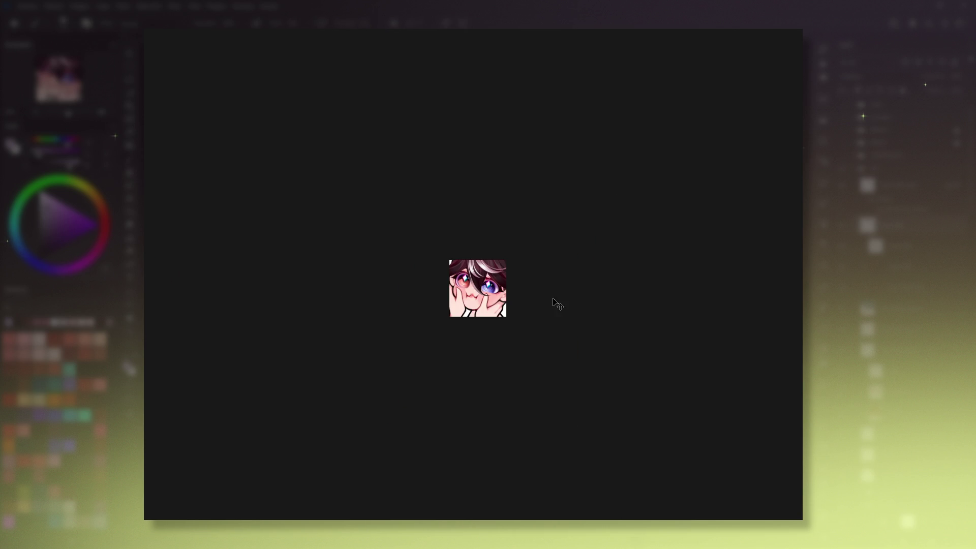
left_click_drag(443, 305, 441, 313)
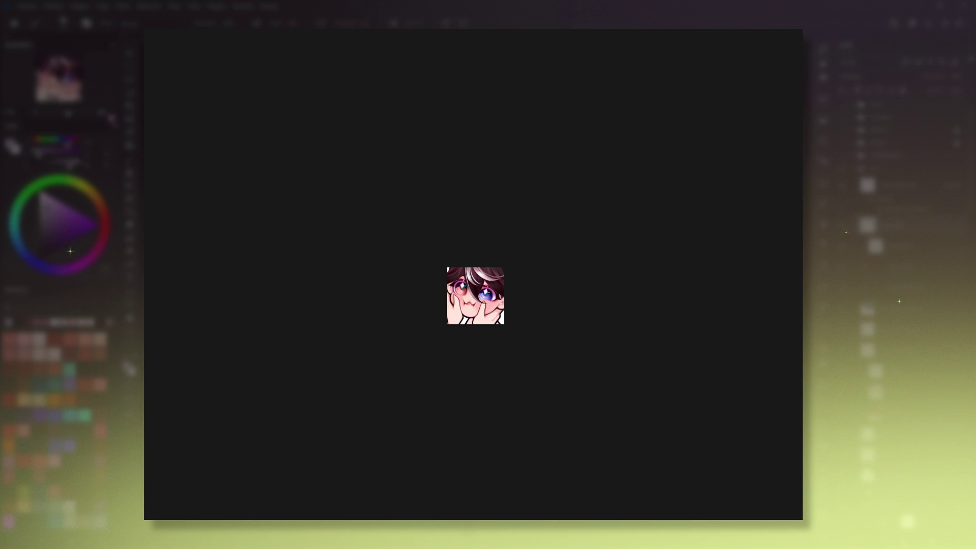
key("plus")
key("plus")
key("plus")
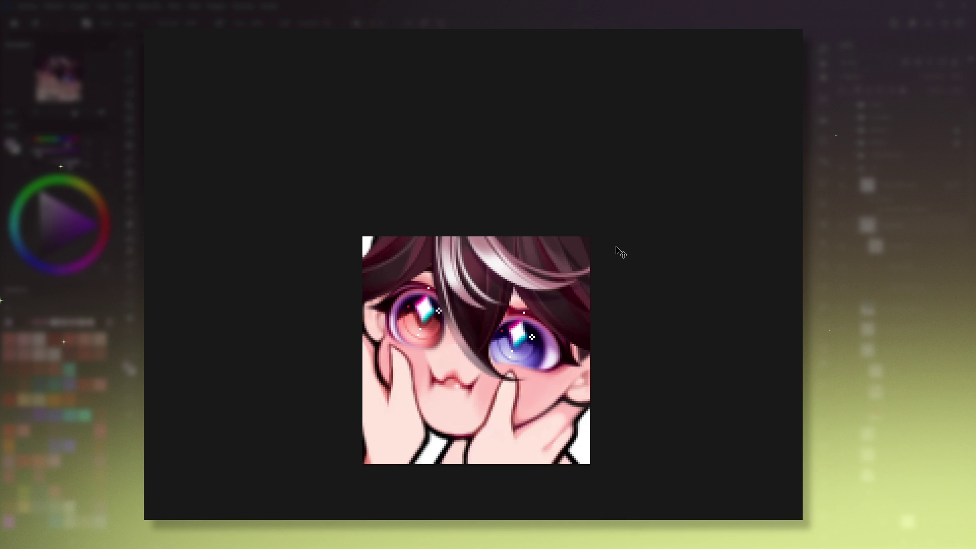
key("1")
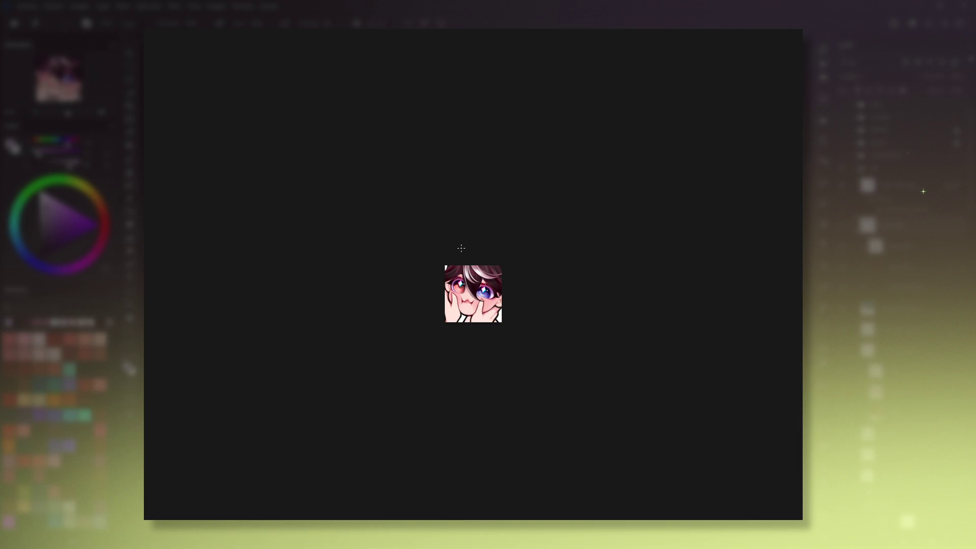
left_click(101, 112)
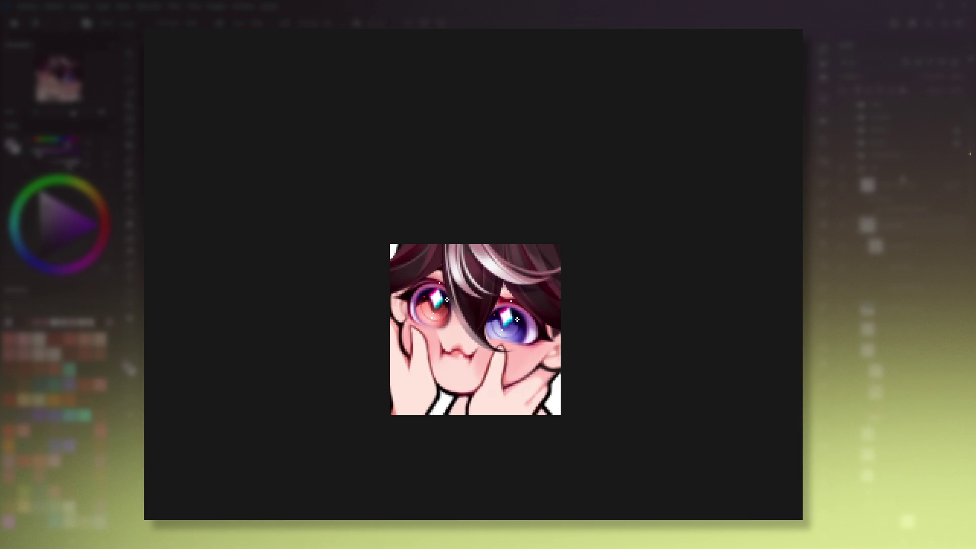
key("ctrl+plus")
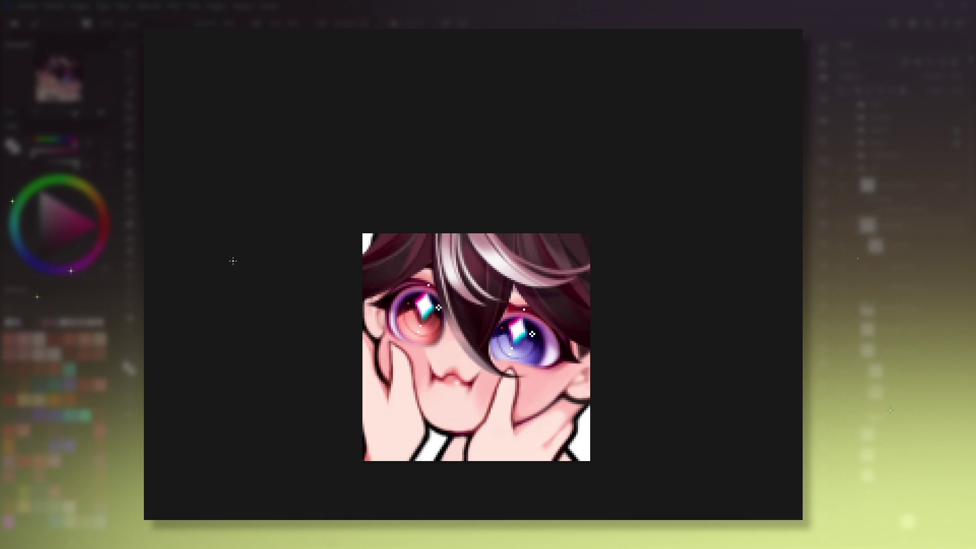
left_click_drag(233, 260, 250, 273)
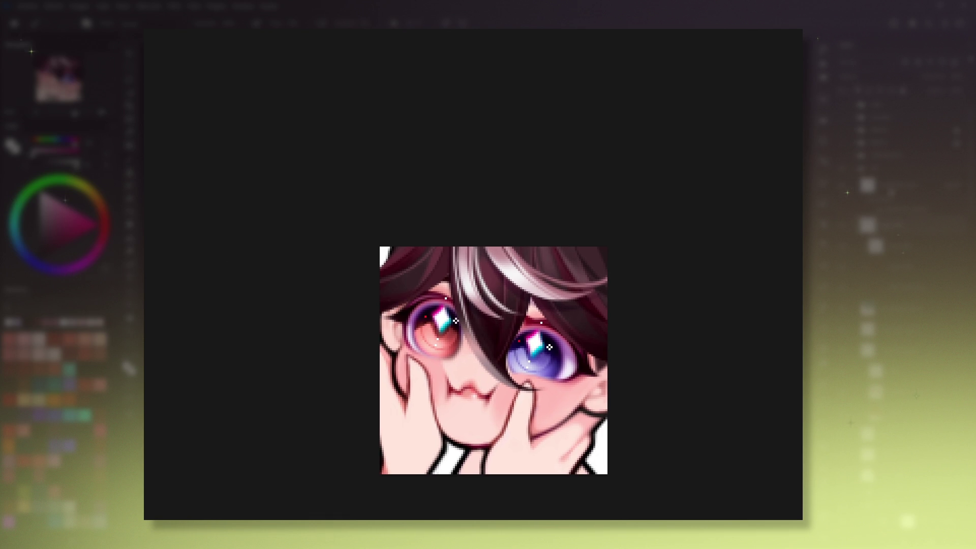
key("ctrl+bracketright")
key("ctrl+bracketright")
key("ctrl+bracketright")
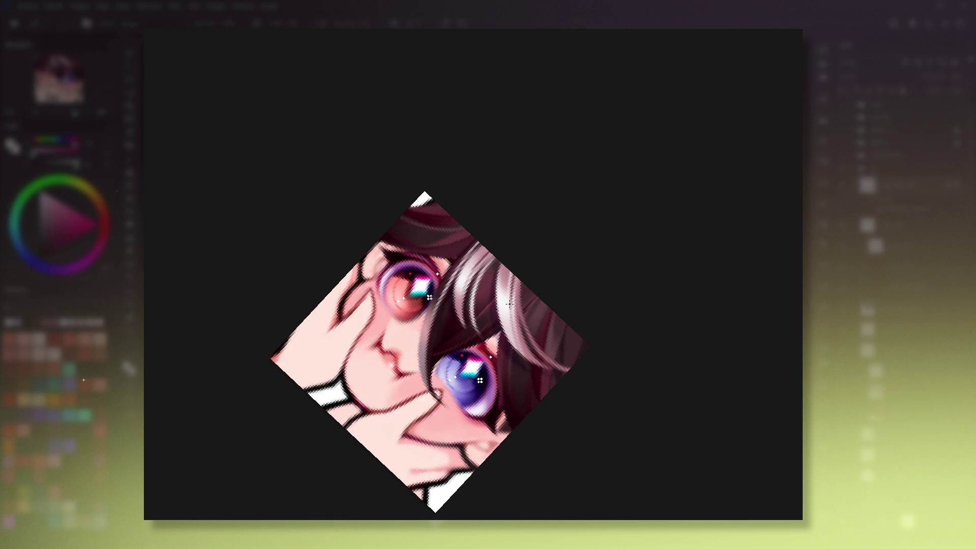
key("ctrl+bracketleft")
key("ctrl+bracketleft")
key("ctrl+bracketleft")
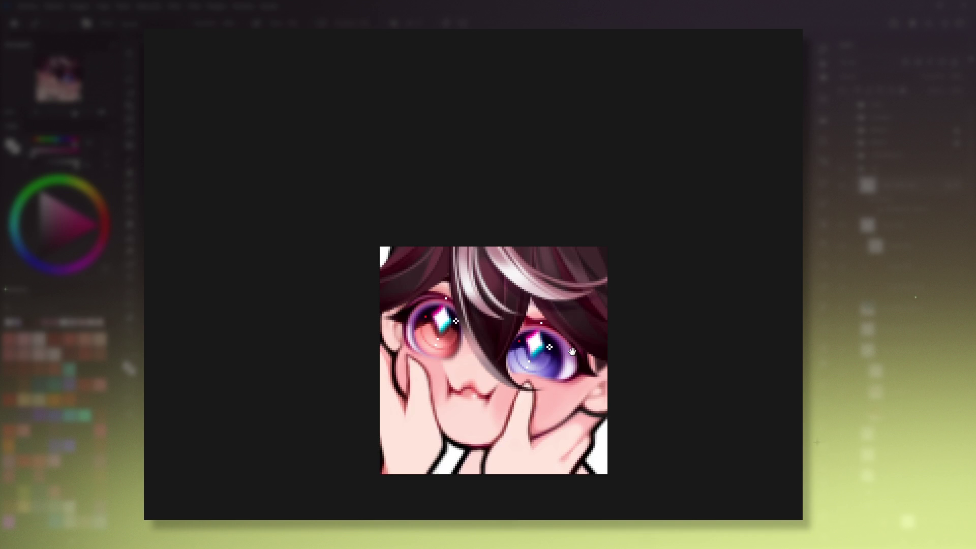
key("ctrl+minus")
key("ctrl+minus")
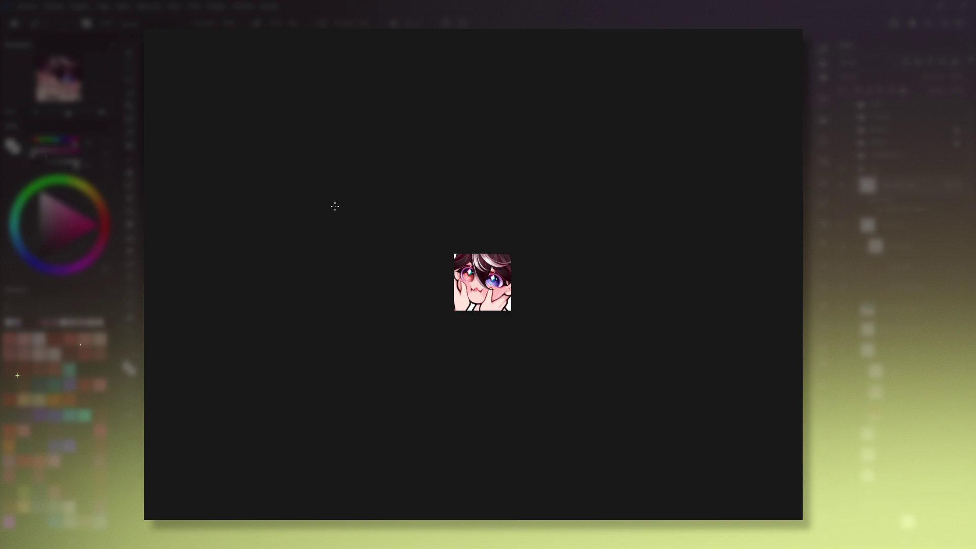
key("ctrl+plus")
key("ctrl+plus")
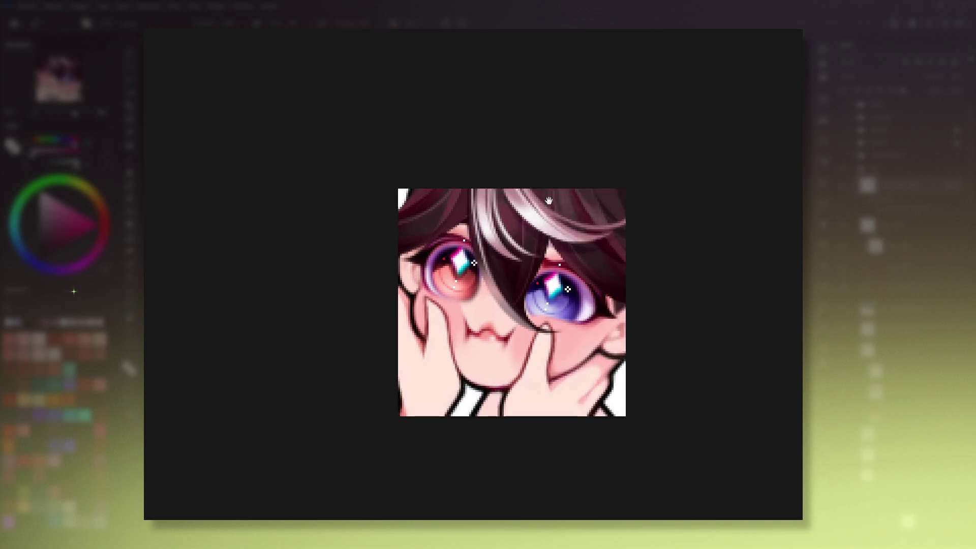
left_click_drag(549, 201, 541, 233)
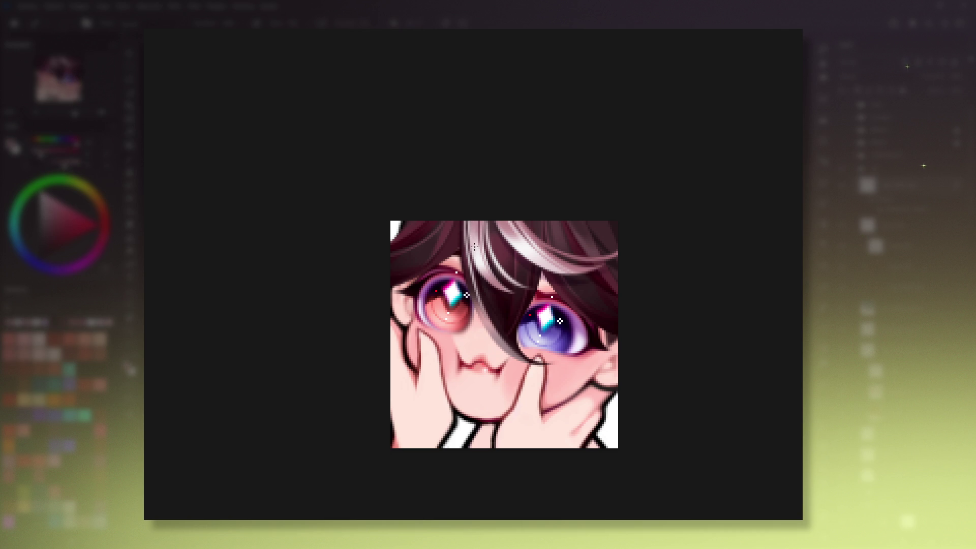
key("1")
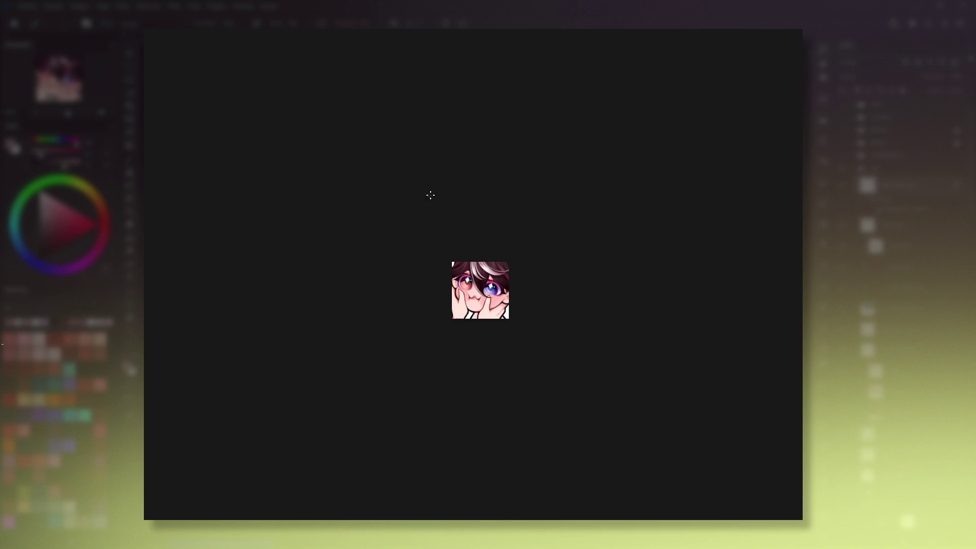
key("ctrl+plus")
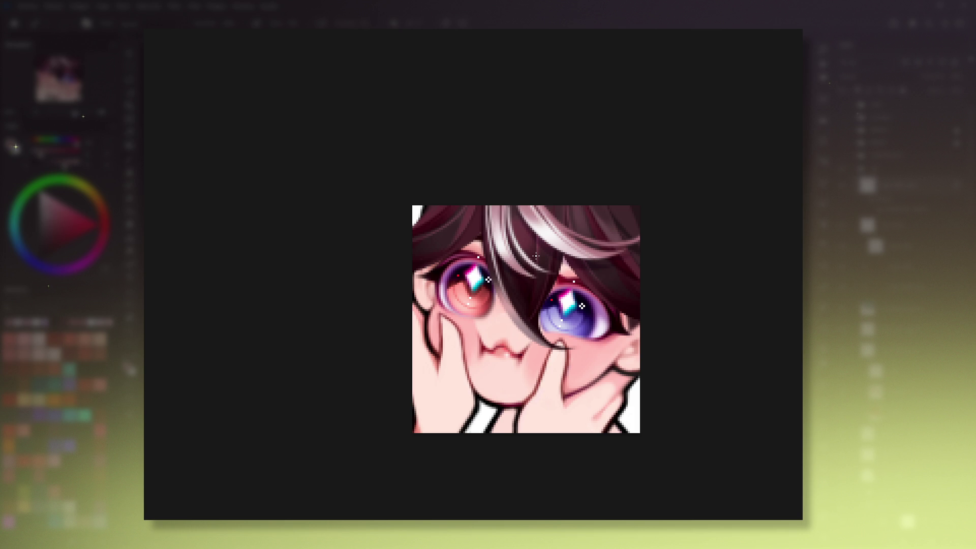
mouse_move(635, 395)
left_mouse_down()
mouse_move(635, 425)
mouse_move(480, 473)
left_mouse_up()
key("5")
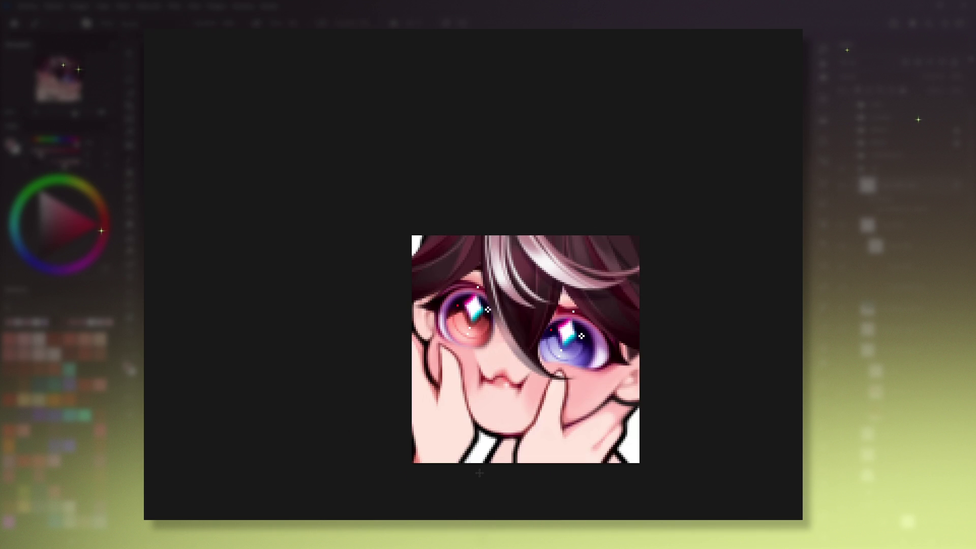
mouse_move(571, 342)
left_mouse_down()
mouse_move(609, 348)
mouse_move(553, 353)
left_mouse_up()
left_click_drag(405, 453, 544, 432)
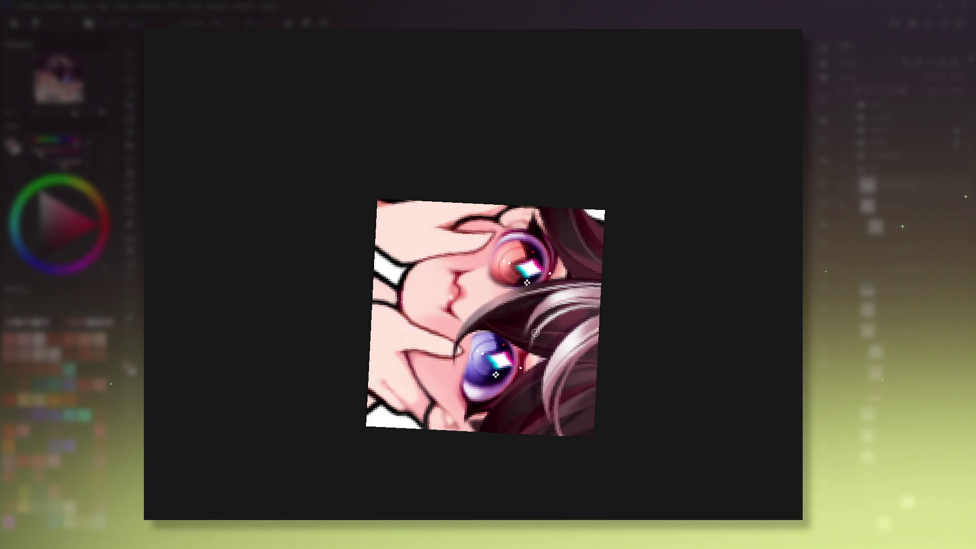
key("5")
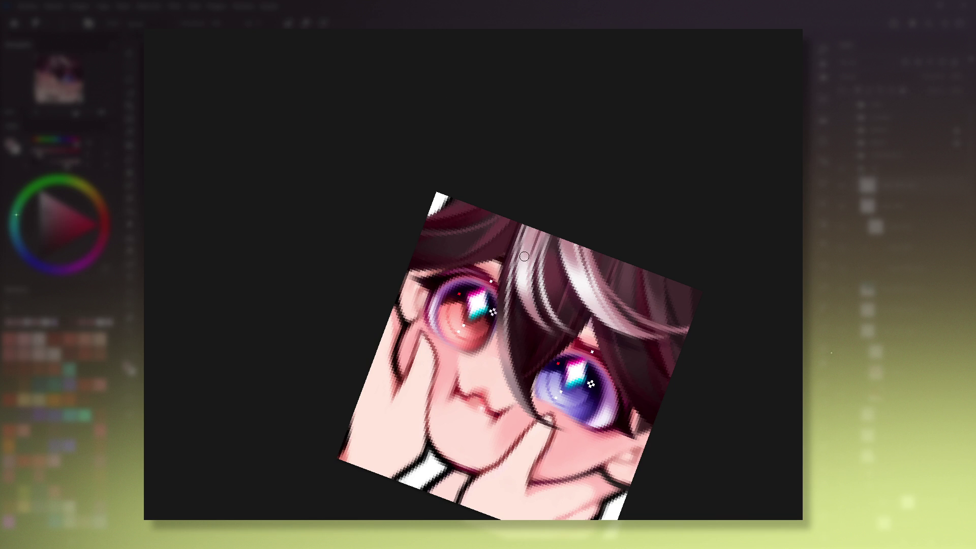
key("5")
mouse_move(617, 357)
left_mouse_down()
mouse_move(601, 326)
mouse_move(598, 359)
mouse_move(559, 276)
left_mouse_up()
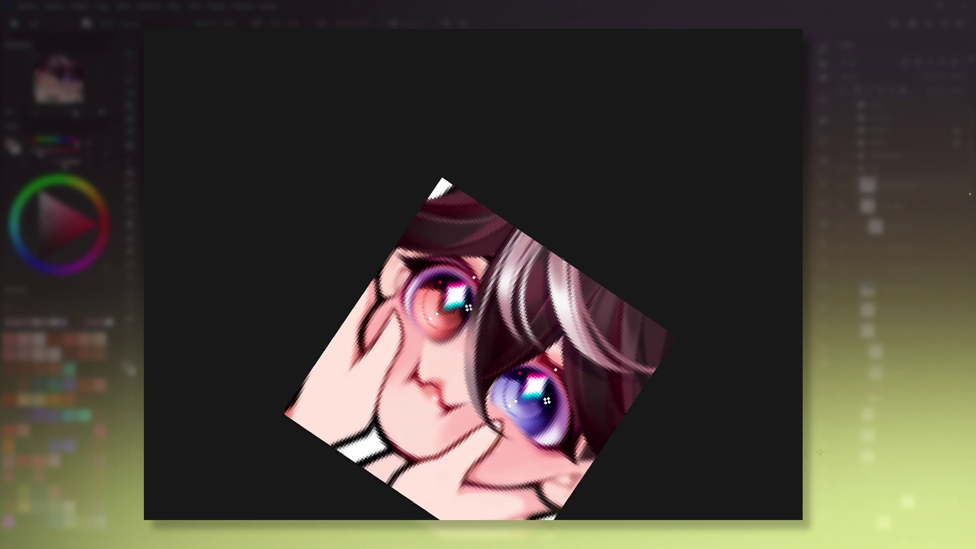
left_click(616, 335, "ctrl")
left_click(578, 353, "ctrl")
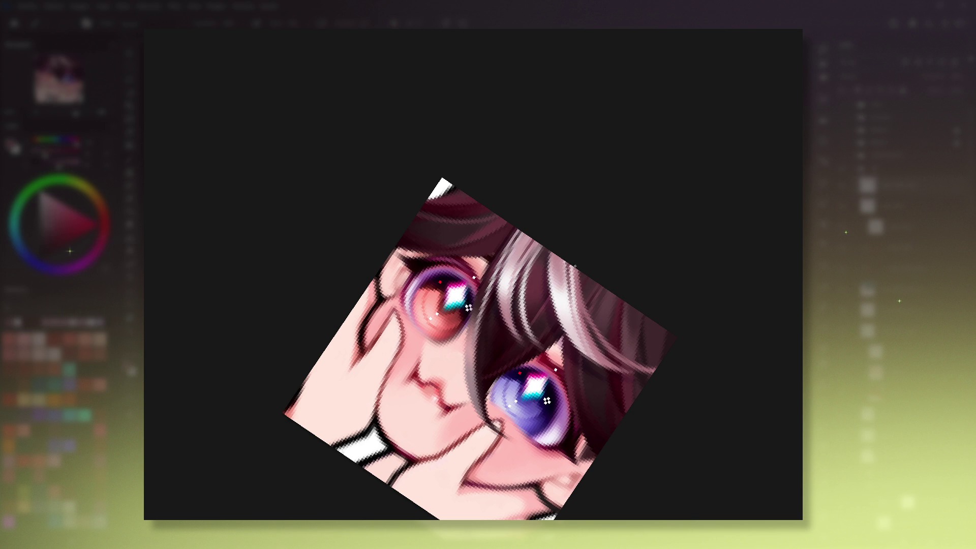
key("5")
key("1")
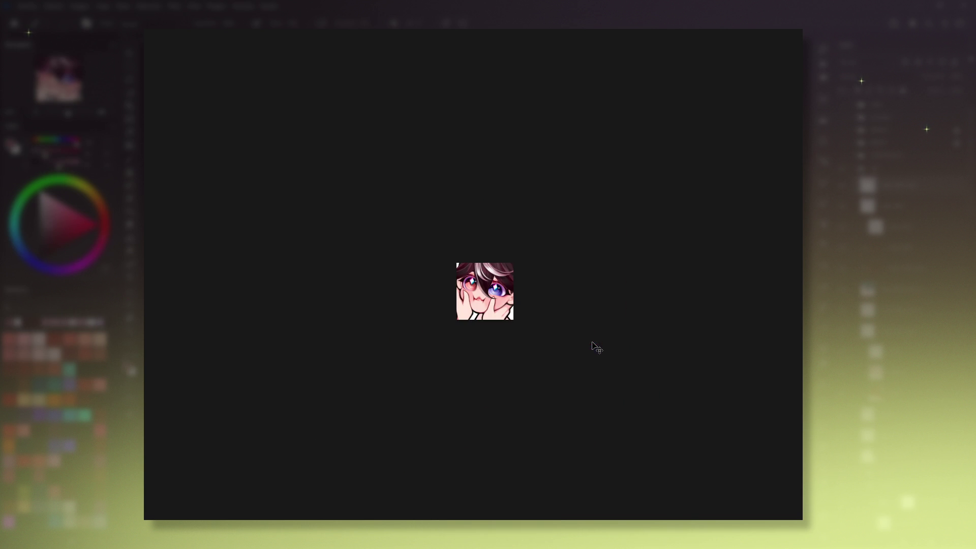
left_click_drag(559, 291, 561, 292)
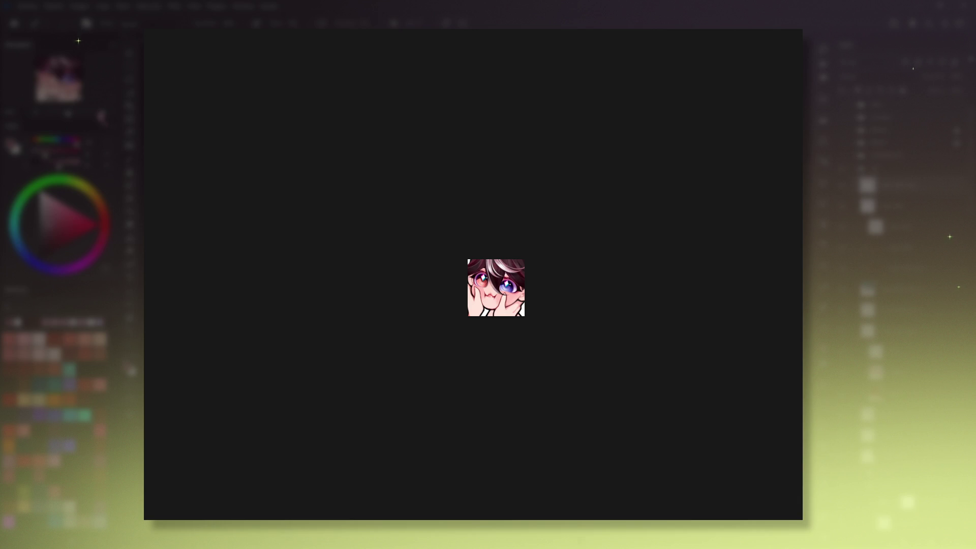
scroll(488, 276, "up", 4)
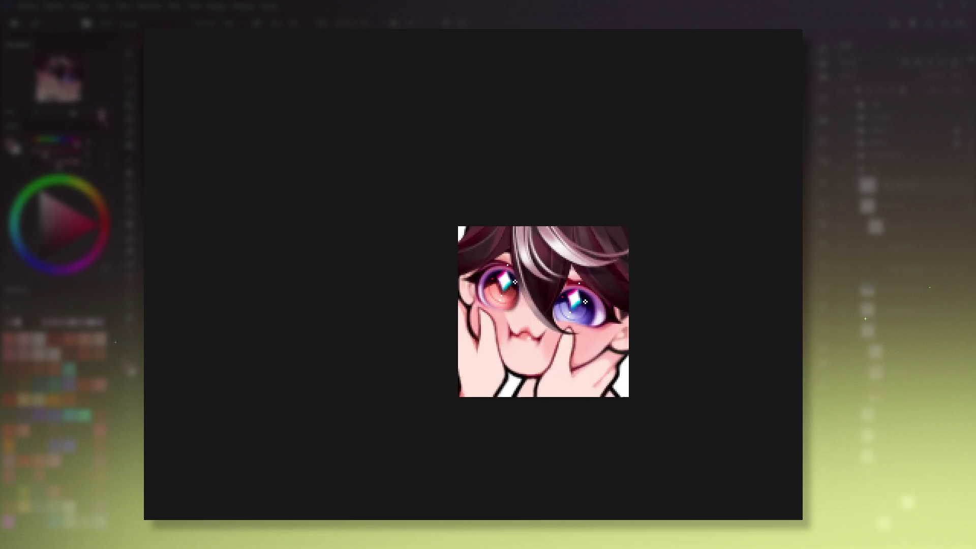
left_click_drag(425, 306, 430, 294)
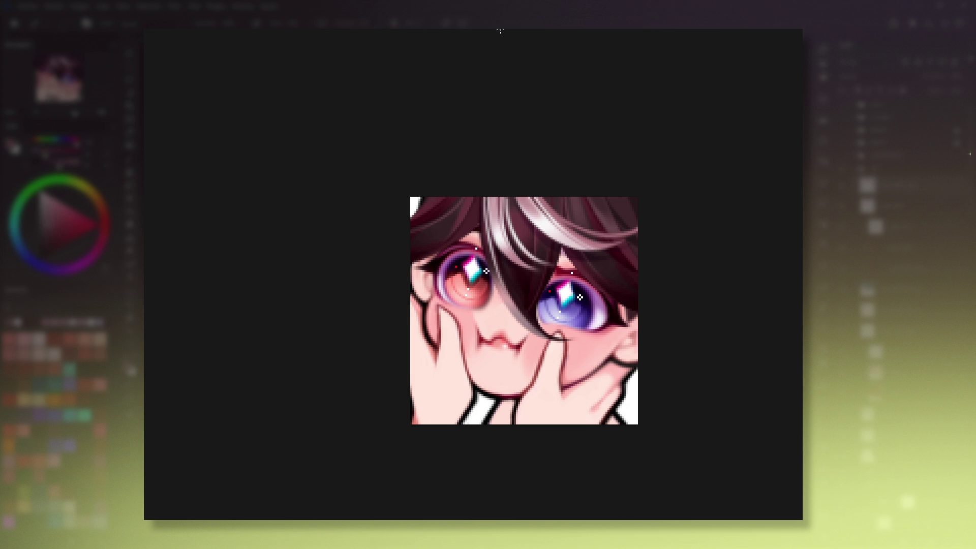
left_click_drag(548, 279, 550, 308)
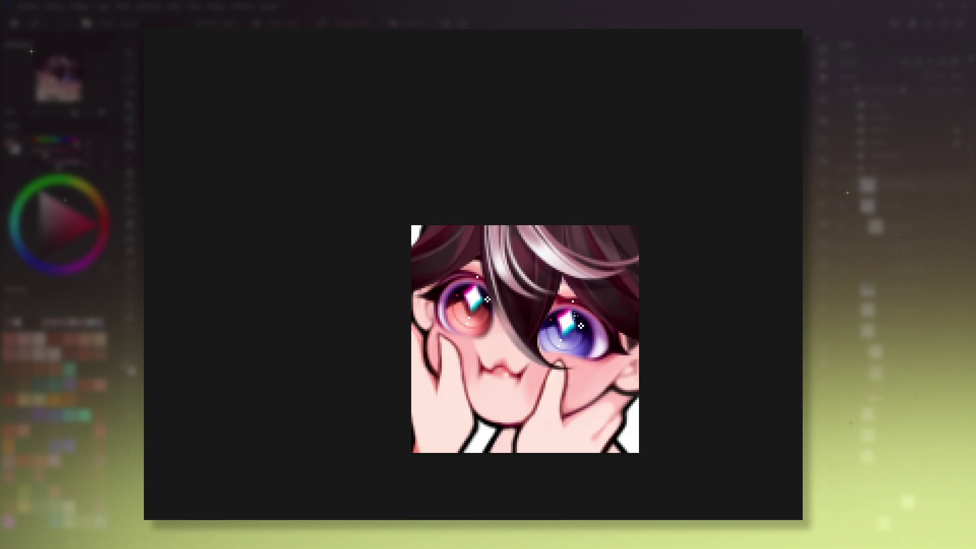
left_click_drag(560, 299, 560, 315)
scroll(560, 305, "up", 2)
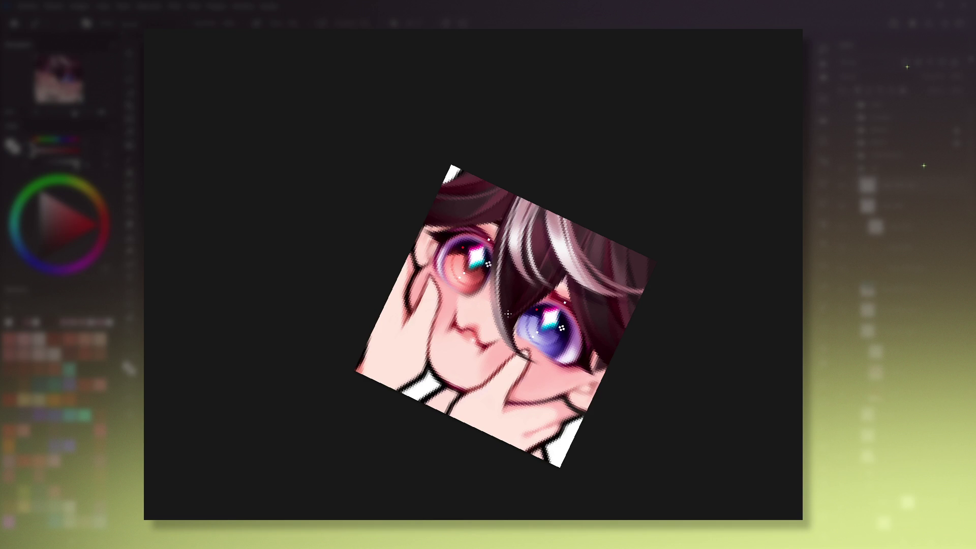
key("5")
left_click_drag(510, 281, 527, 336)
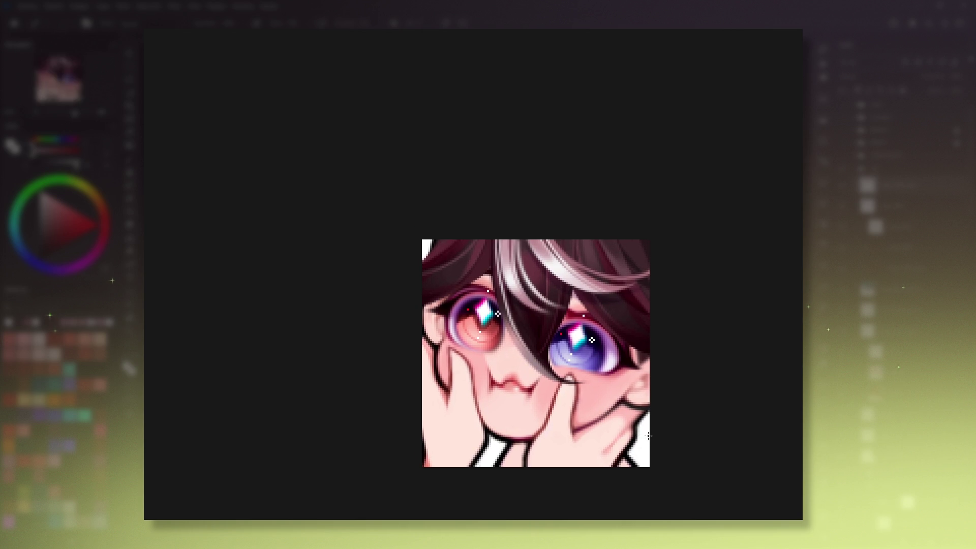
mouse_move(550, 359)
left_mouse_down()
mouse_move(516, 317)
mouse_move(490, 306)
left_mouse_up()
key("1")
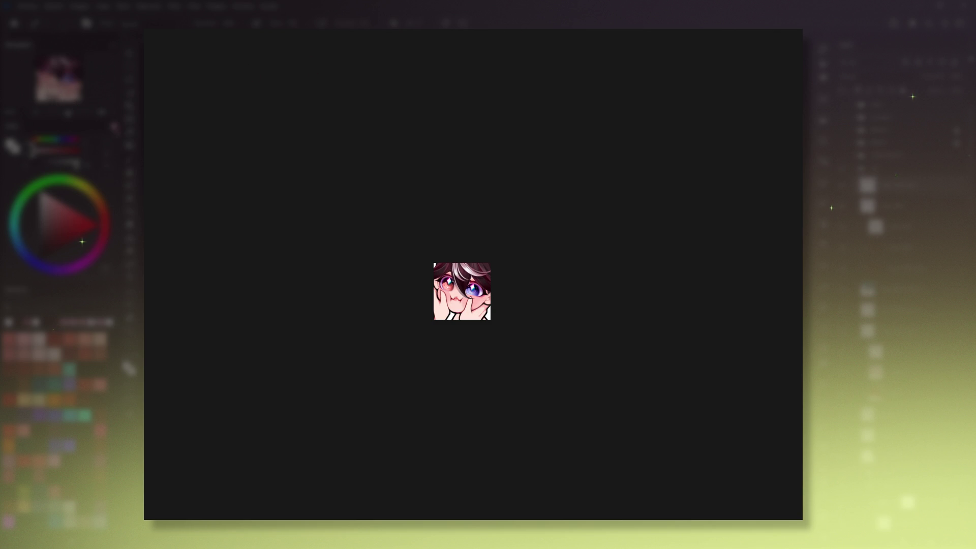
Step: Zoom the canvas in and back out around the dark hair curl by the left cheek
scroll(235, 170, "up", 5)
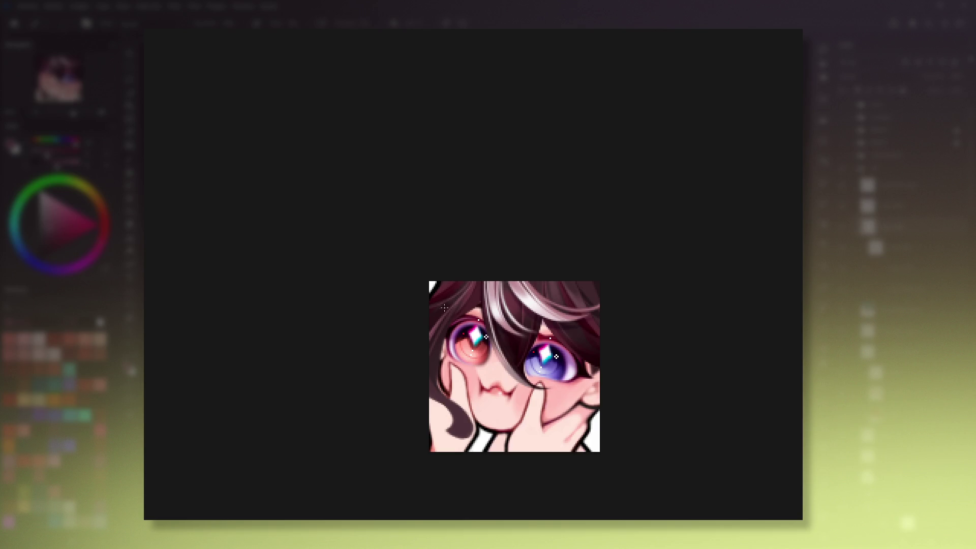
scroll(410, 406, "down", 1)
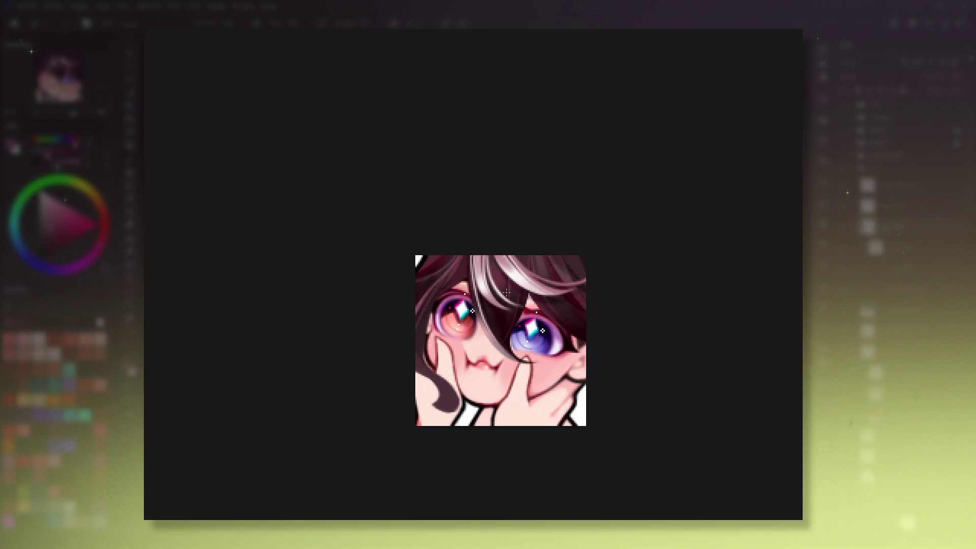
scroll(507, 292, "up", 1)
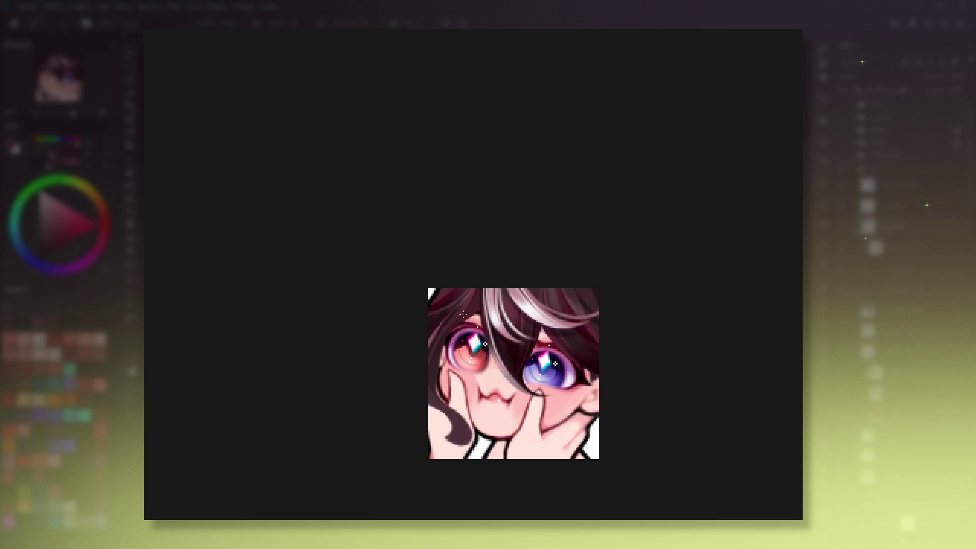
left_click(442, 343, "alt")
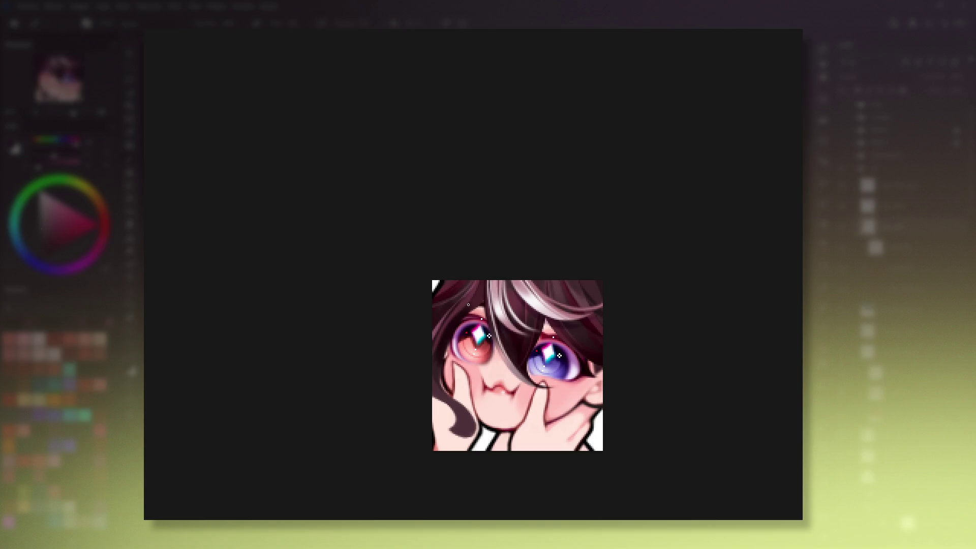
left_click_drag(468, 304, 454, 323)
left_click_drag(514, 367, 518, 335)
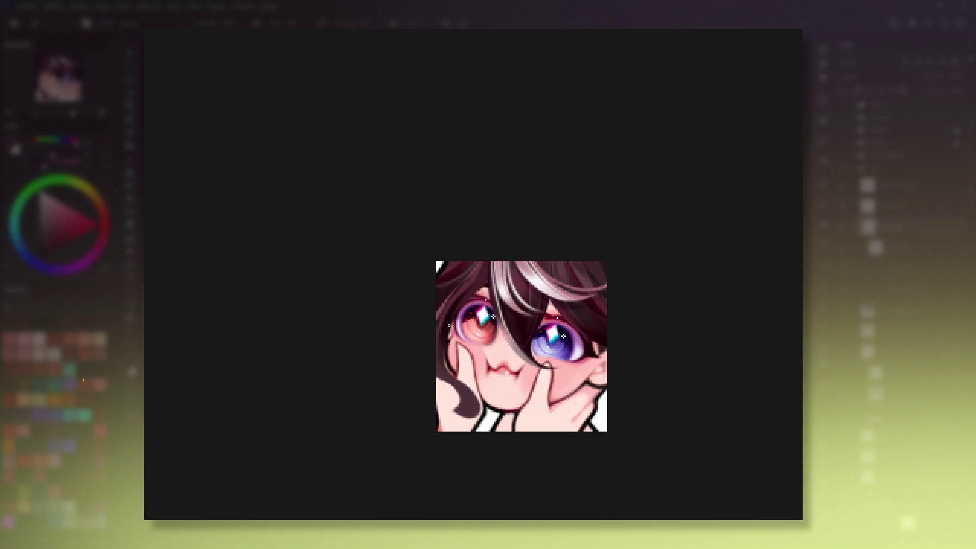
Step: Sample a pinker hair colour and softly airbrush the lower end of the left cheek curl
left_click_drag(534, 328, 532, 334)
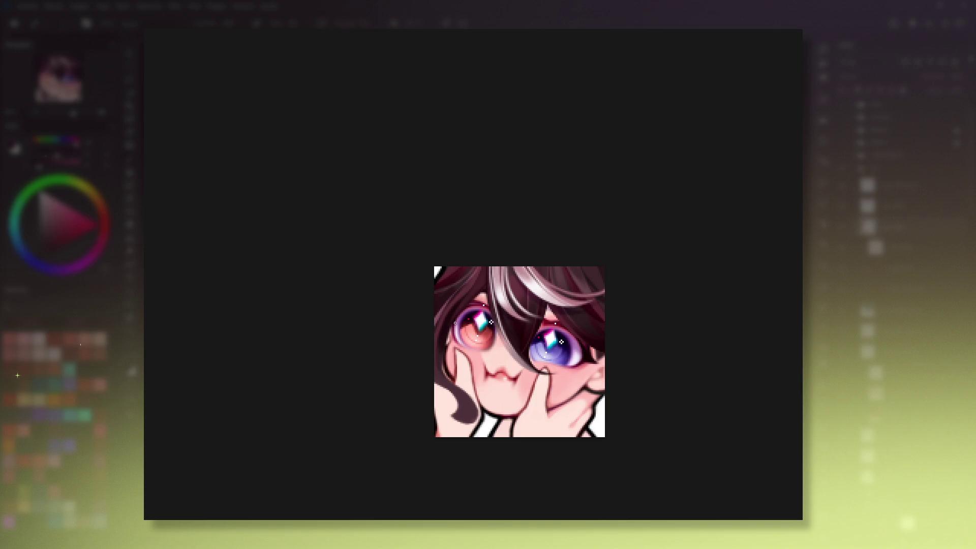
left_click_drag(548, 342, 547, 323)
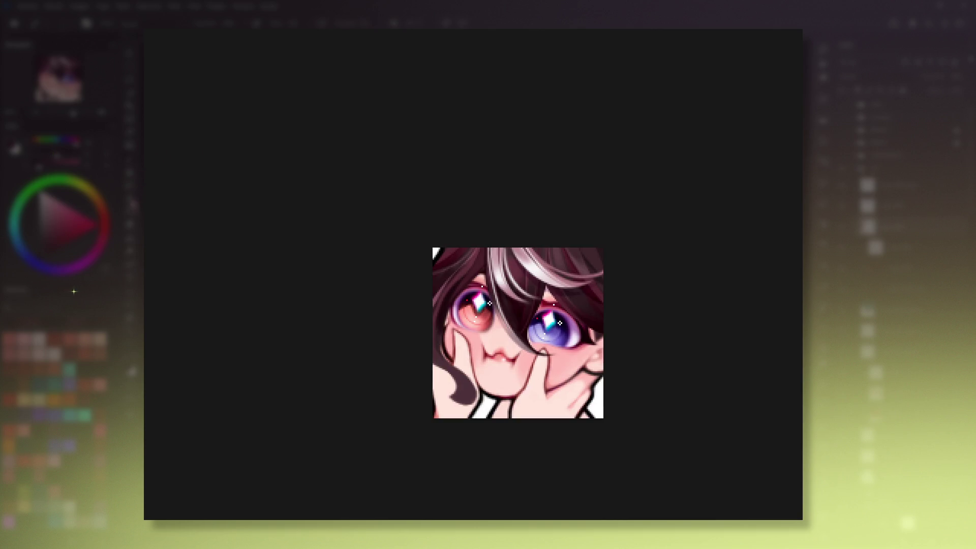
left_click_drag(474, 283, 484, 293)
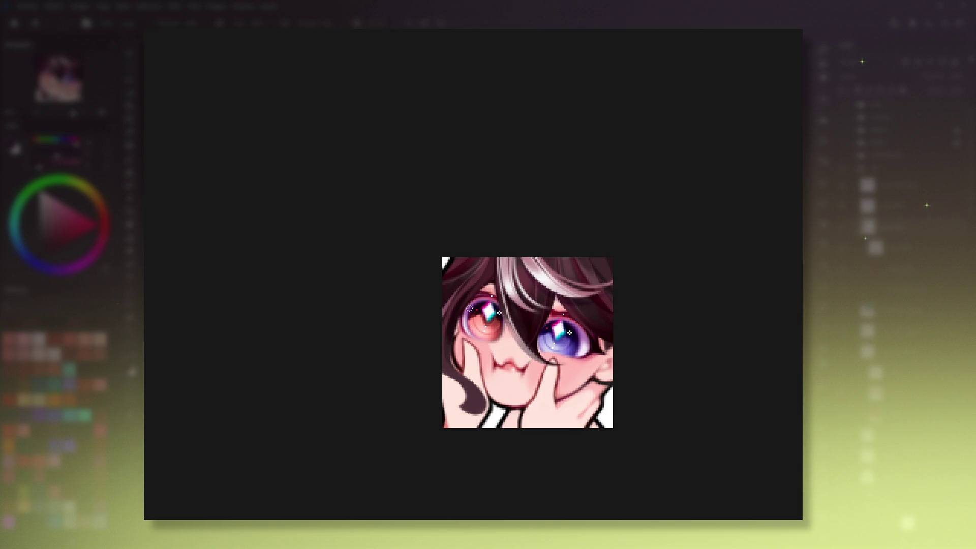
mouse_move(510, 371)
left_mouse_down()
mouse_move(503, 360)
mouse_move(492, 377)
left_mouse_up()
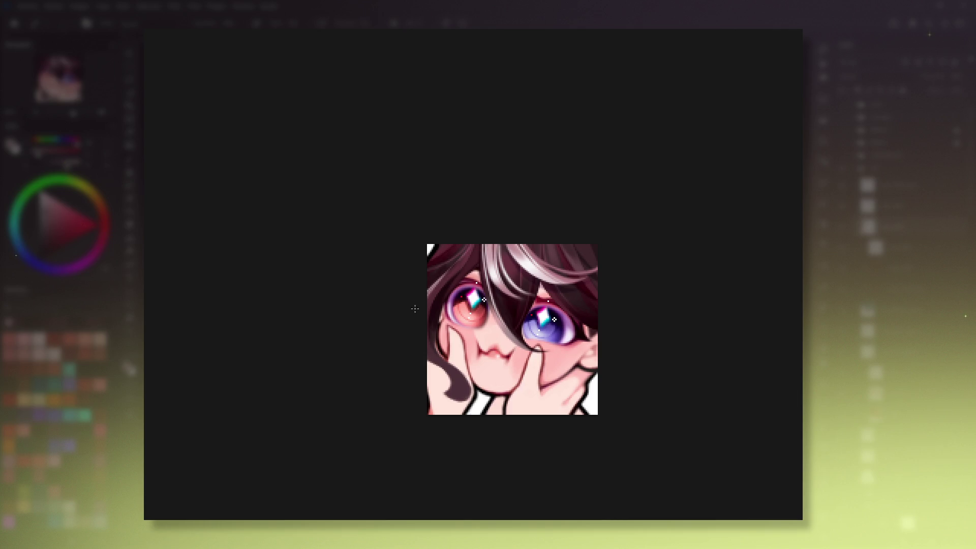
left_click(491, 275, "ctrl")
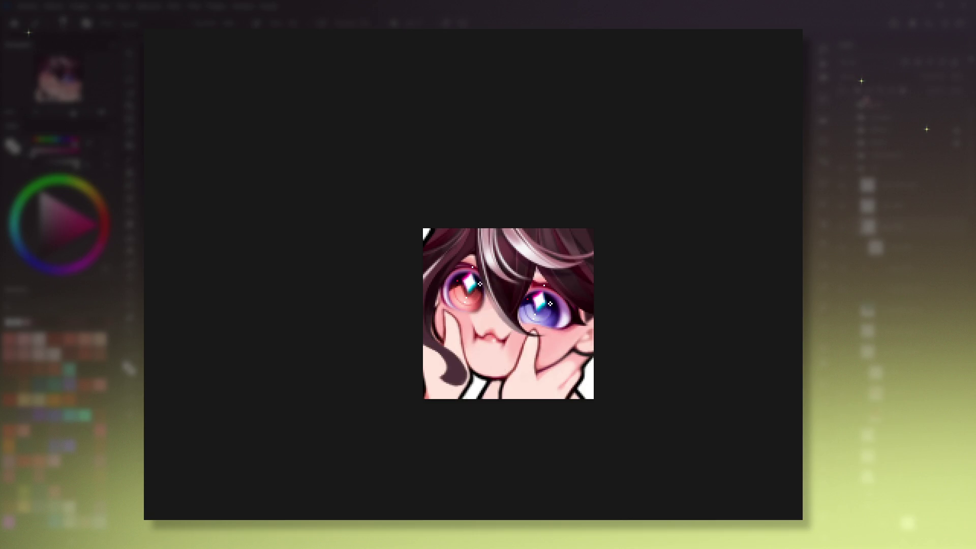
mouse_move(450, 374)
left_mouse_down()
mouse_move(467, 366)
mouse_move(447, 373)
left_mouse_up()
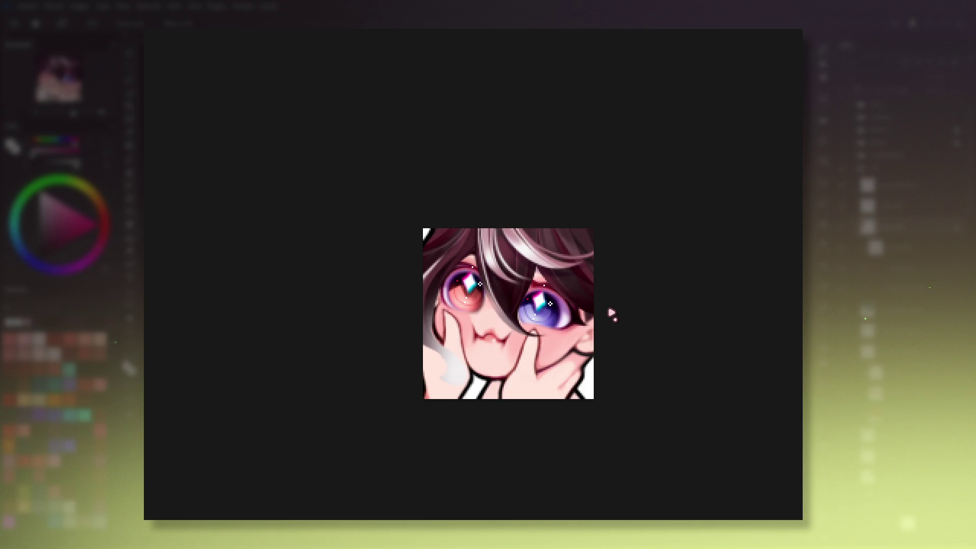
key("ctrl+z")
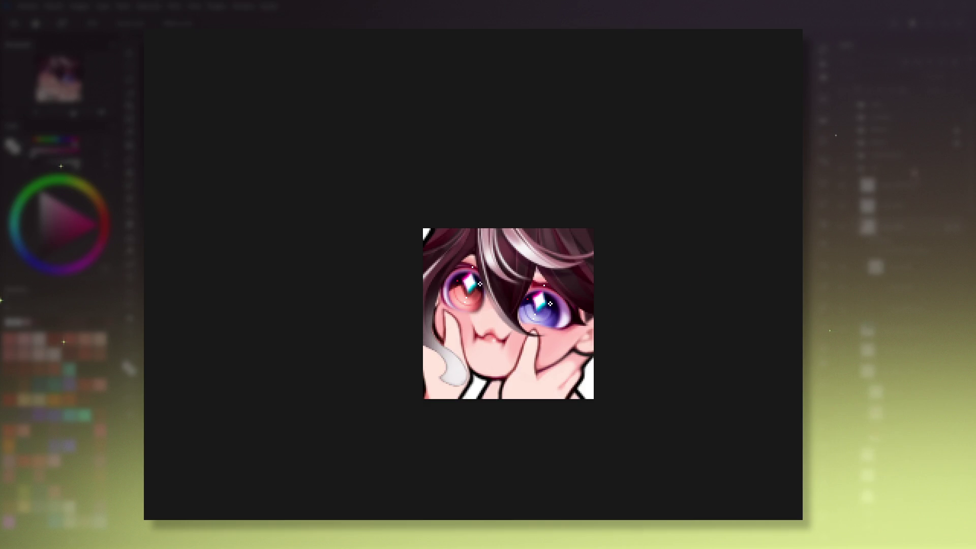
key("ctrl+shift+z")
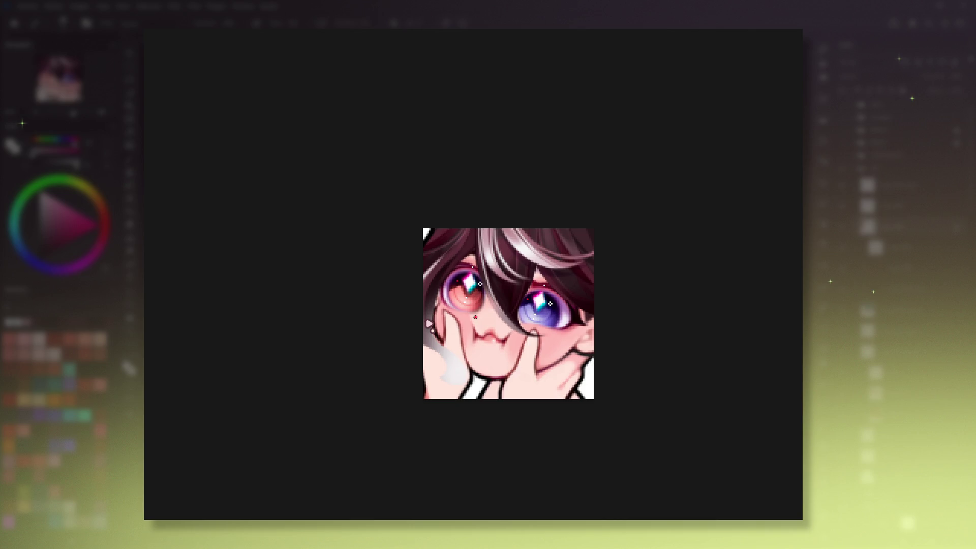
left_click_drag(598, 383, 610, 357)
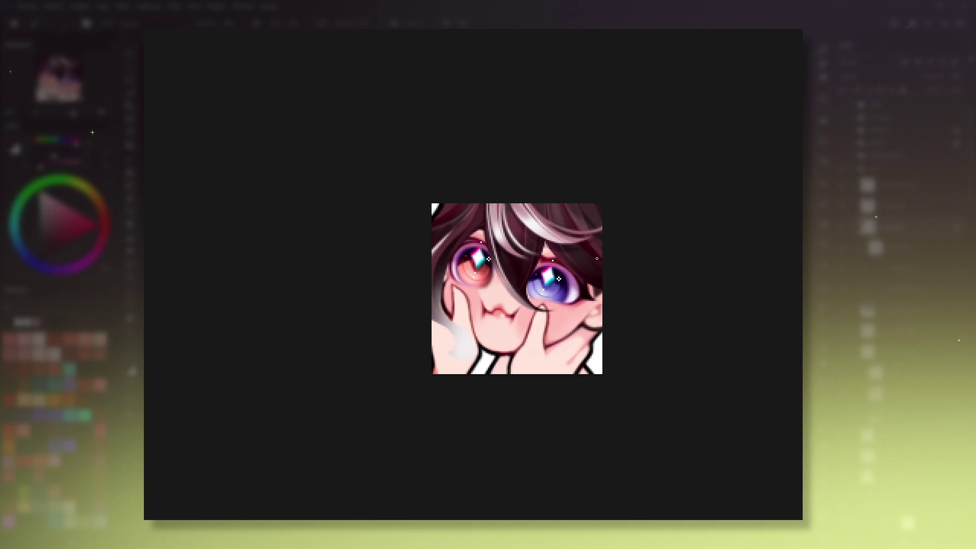
mouse_move(597, 258)
left_mouse_down()
mouse_move(590, 269)
mouse_move(564, 210)
left_mouse_up()
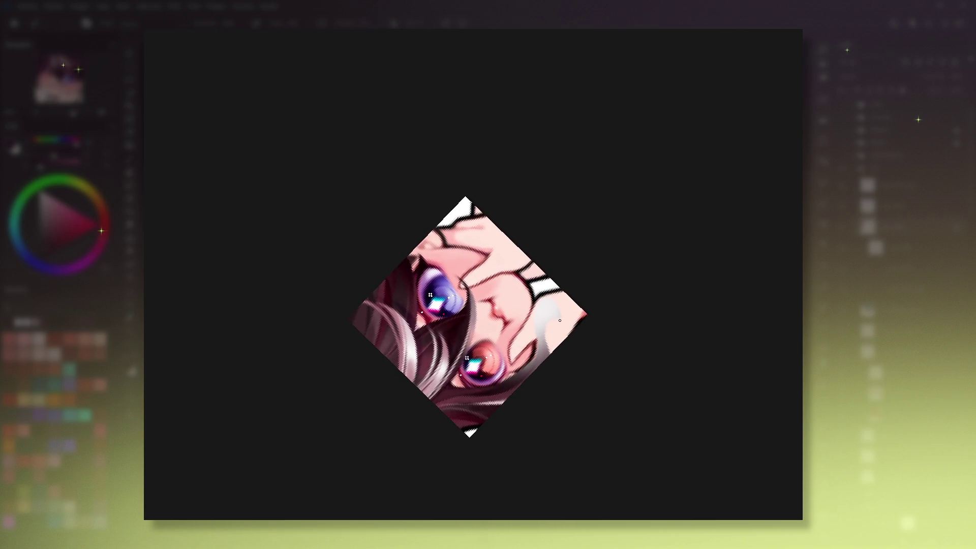
Step: Rotate and tilt the canvas view several ways to check the drawing, resetting it upright
left_click_drag(552, 357, 573, 396)
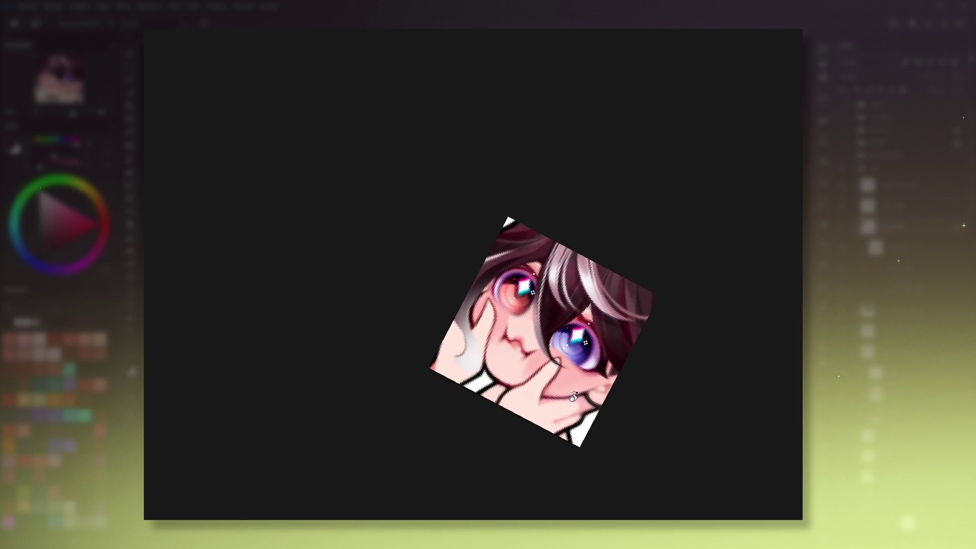
key("5")
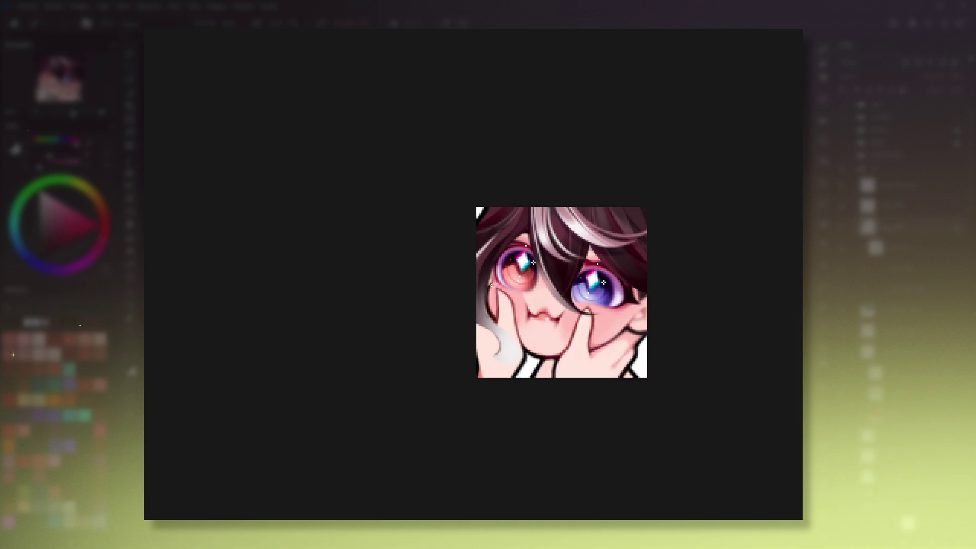
left_click_drag(491, 286, 510, 298)
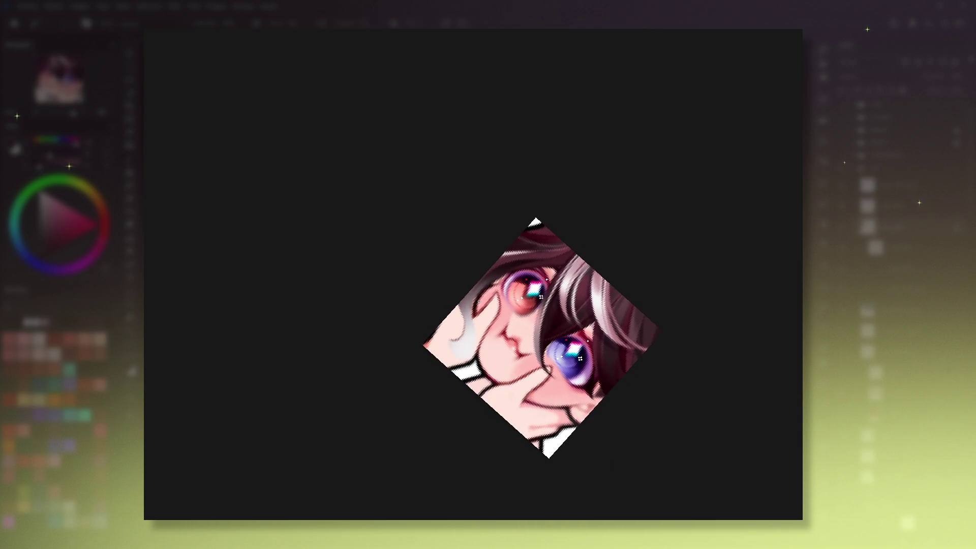
mouse_move(560, 397)
left_mouse_down()
mouse_move(647, 231)
mouse_move(513, 331)
left_mouse_up()
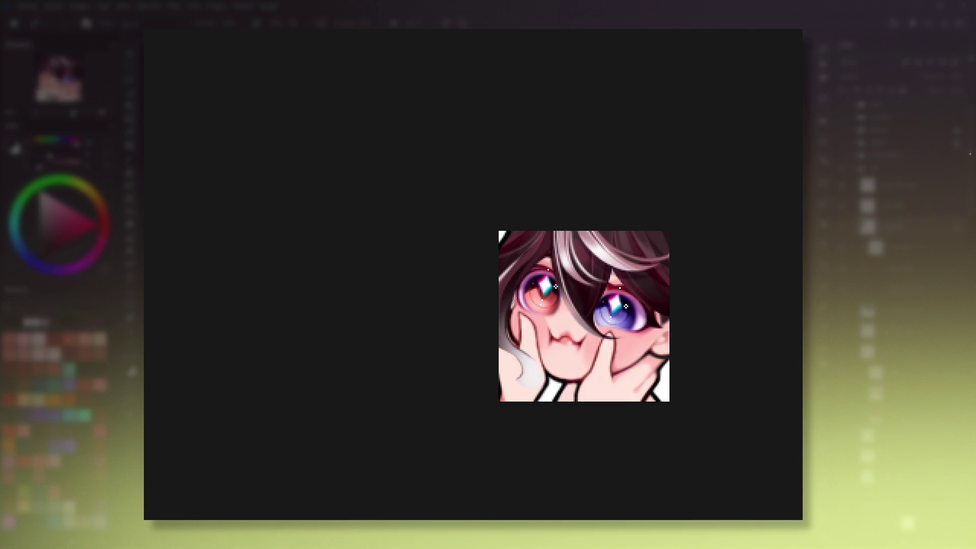
left_click_drag(544, 263, 511, 267)
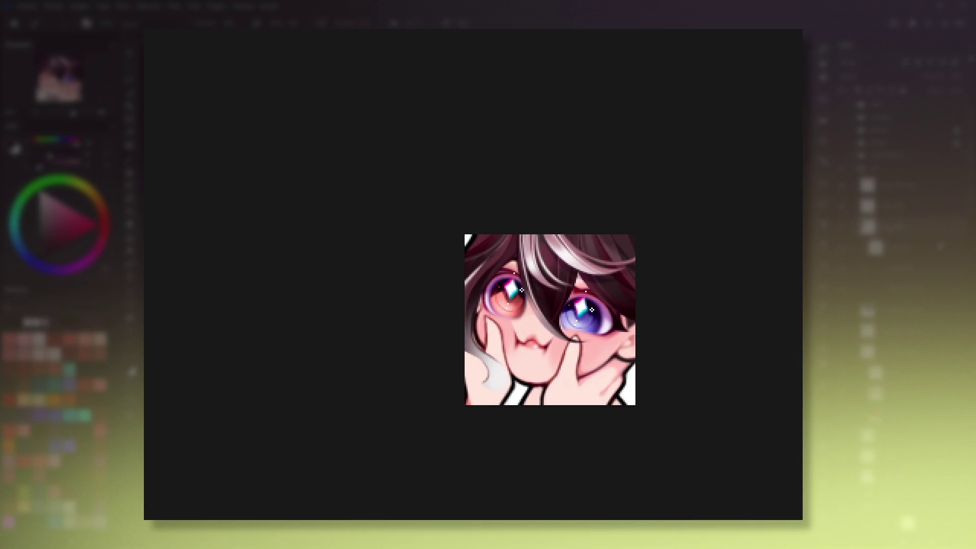
left_click_drag(146, 186, 457, 312)
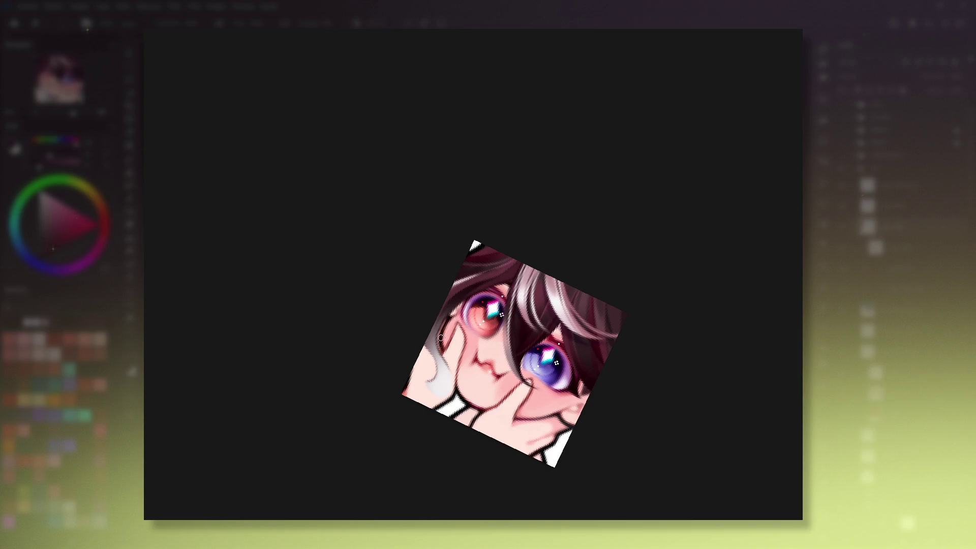
key("5")
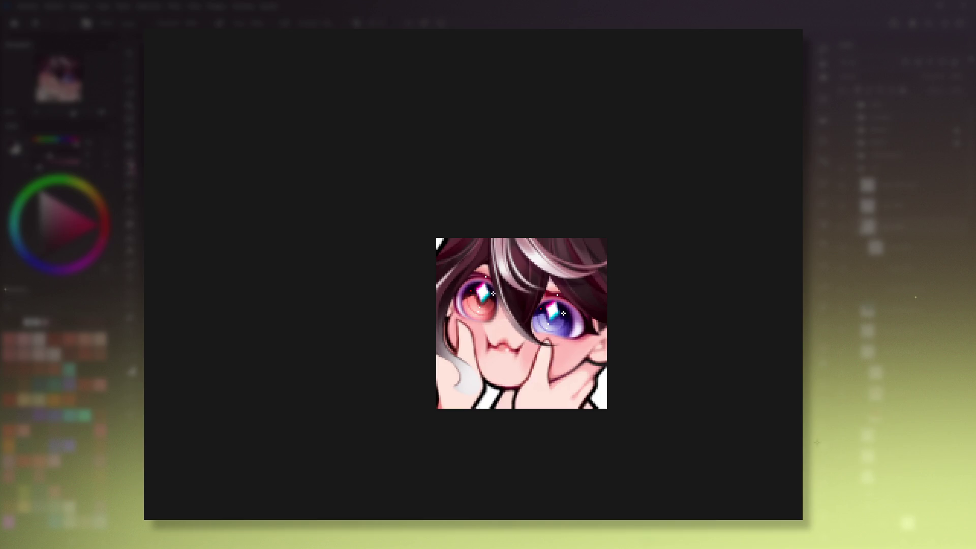
scroll(485, 379, "down", 1)
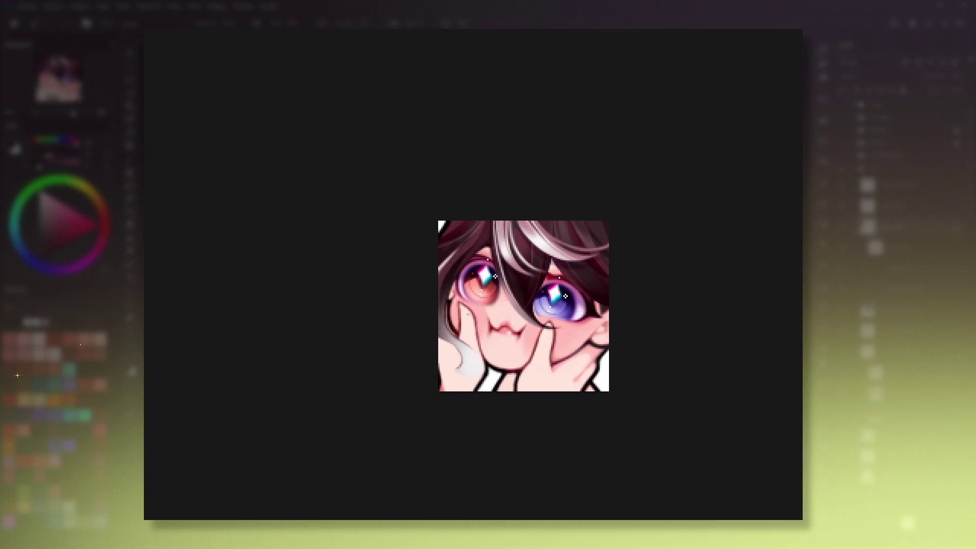
scroll(479, 317, "down", 1)
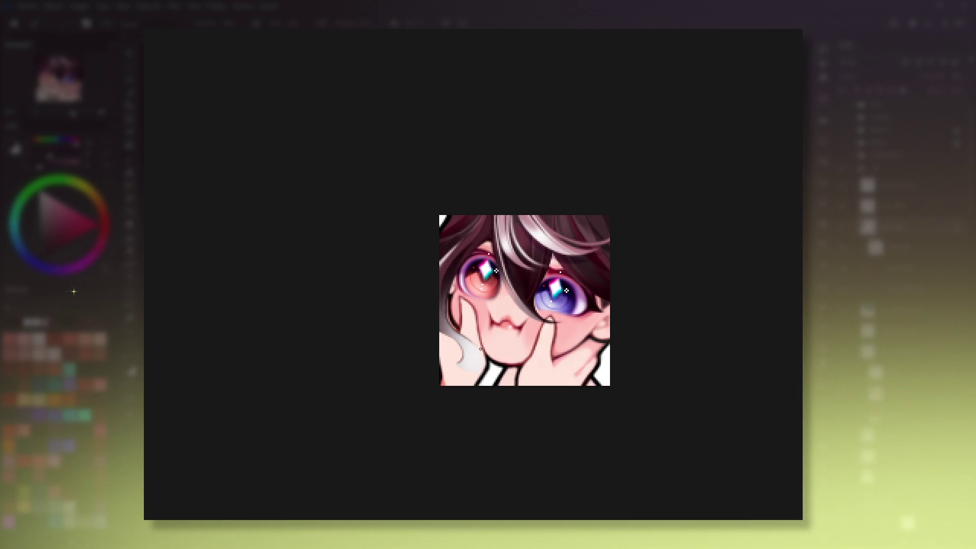
key("6")
key("6")
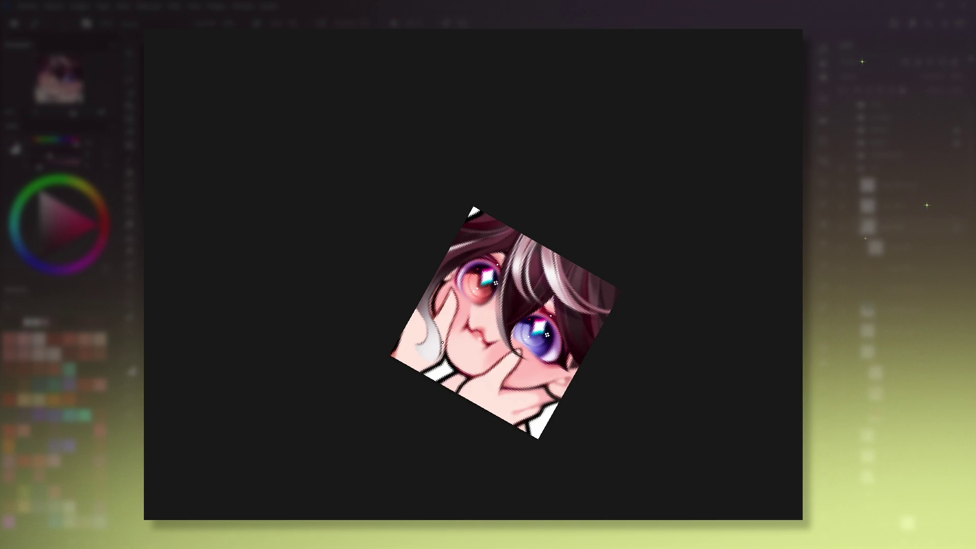
key("5")
key("4")
key("4")
mouse_move(598, 300)
left_mouse_down()
mouse_move(553, 350)
mouse_move(534, 328)
mouse_move(553, 335)
left_mouse_up()
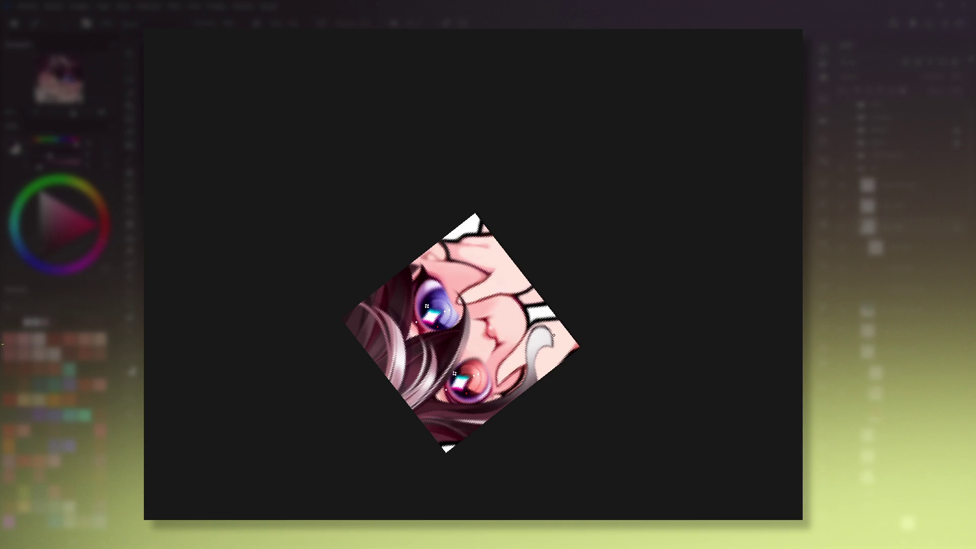
key("5")
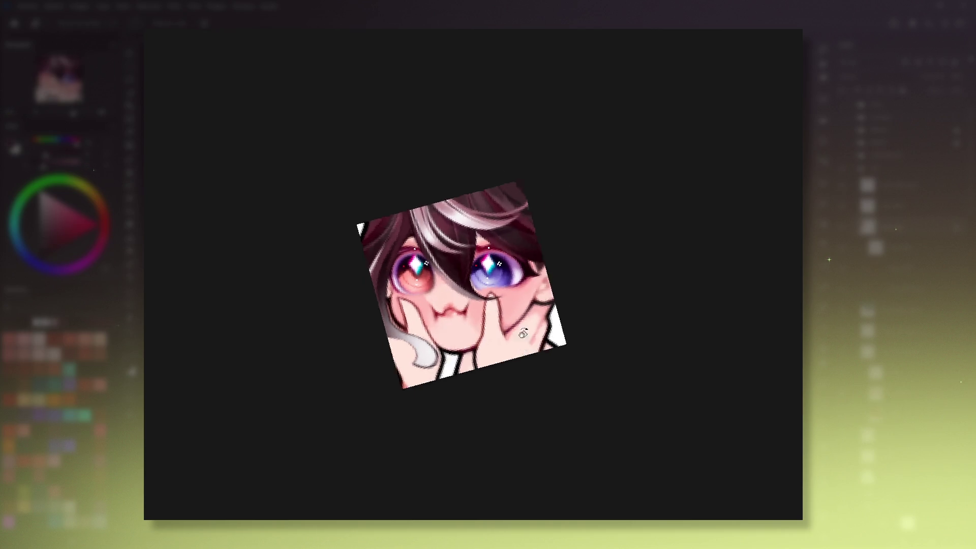
left_click_drag(415, 327, 619, 402)
Step: Shrink the brush and add a small grey curl at the tip of the left hair lock
left_click_drag(459, 311, 362, 330)
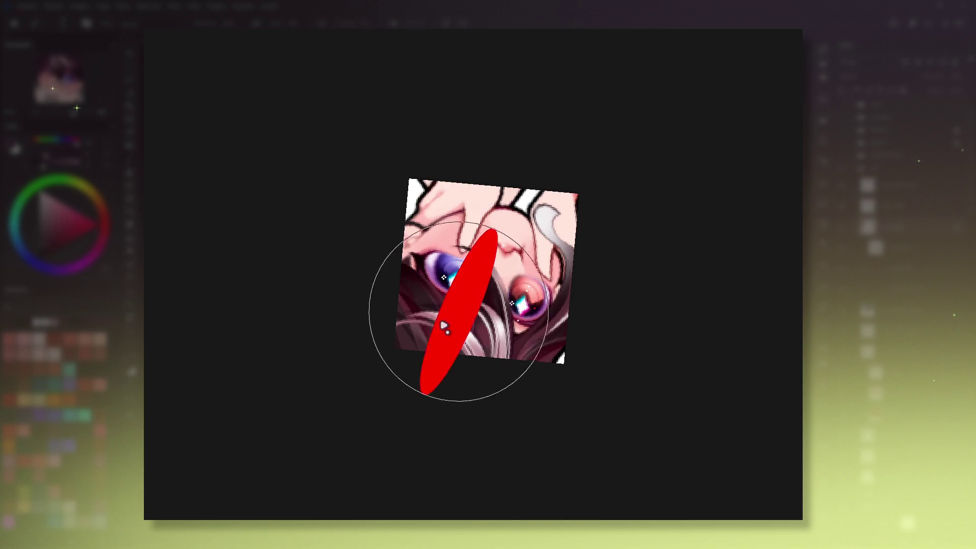
scroll(375, 305, "up", 3)
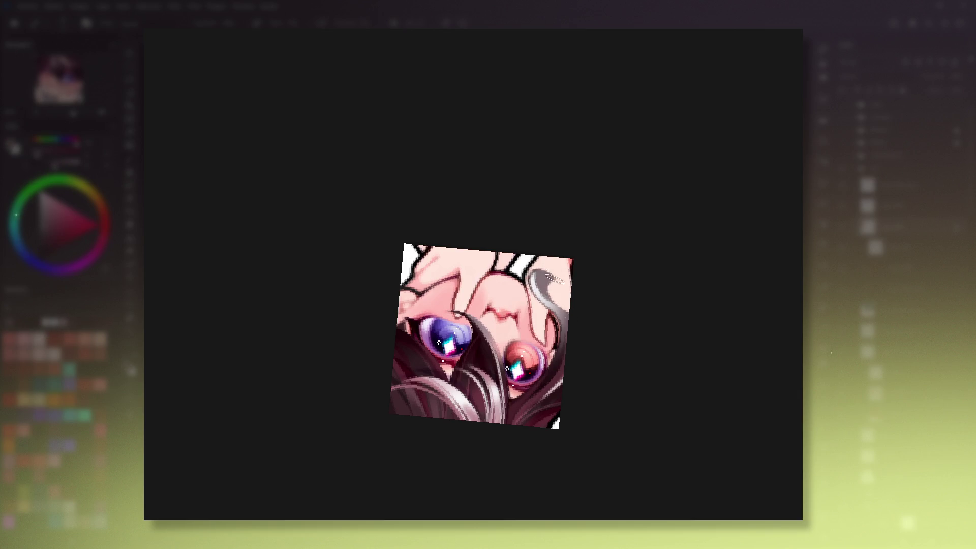
left_click_drag(552, 272, 537, 289)
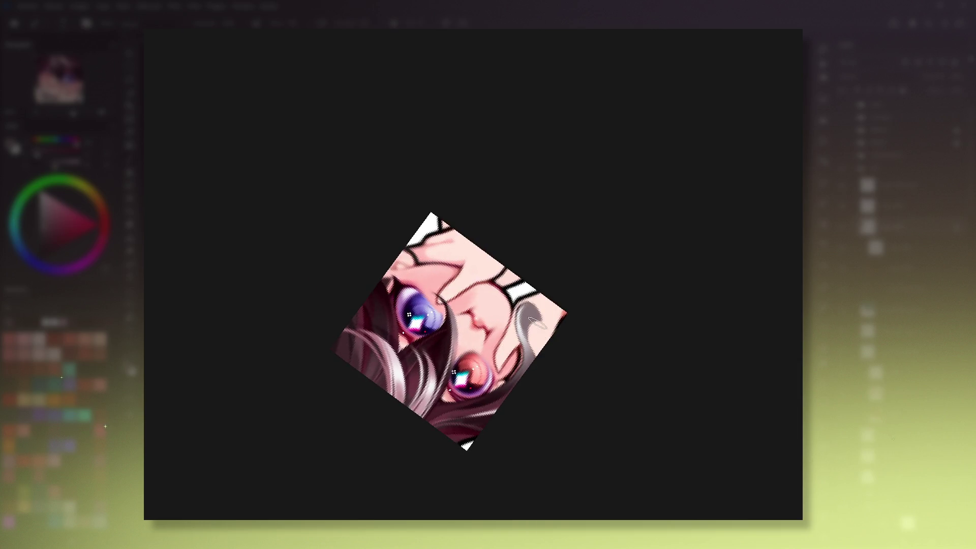
key("5")
mouse_move(581, 299)
left_mouse_down()
mouse_move(586, 360)
mouse_move(563, 401)
left_mouse_up()
left_click_drag(572, 294, 587, 249)
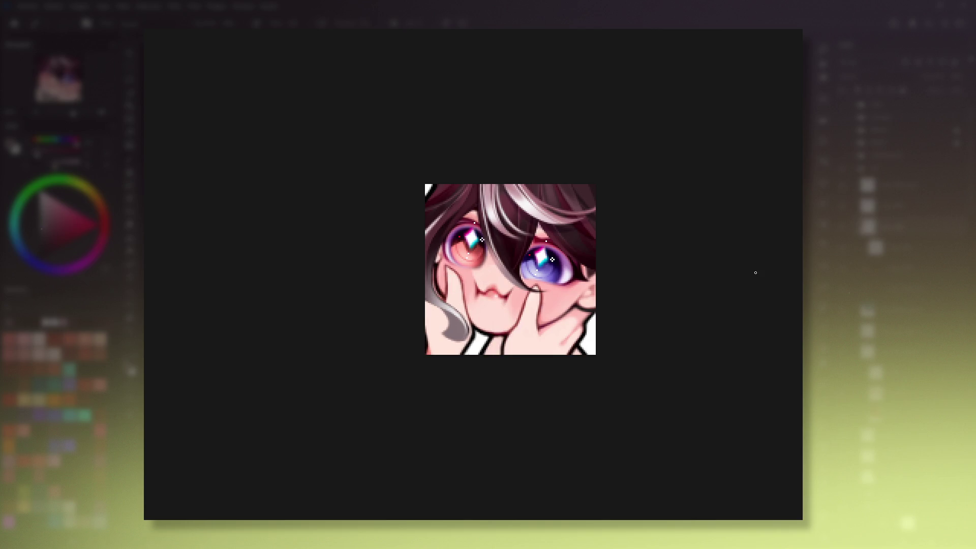
left_click_drag(437, 323, 450, 316)
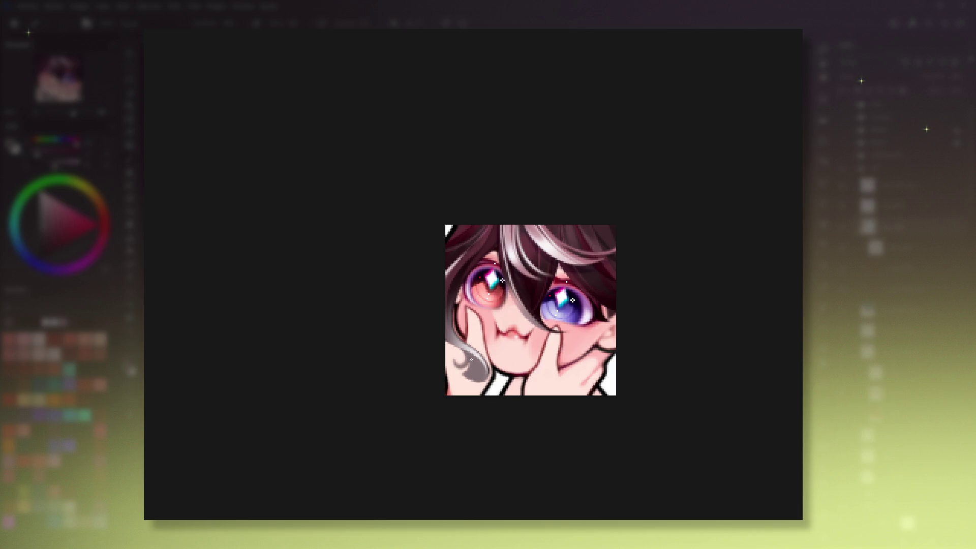
Step: Sample colours from the artwork around the curl, then return the view upright
mouse_move(591, 339)
left_mouse_down()
mouse_move(631, 304)
mouse_move(586, 293)
left_mouse_up()
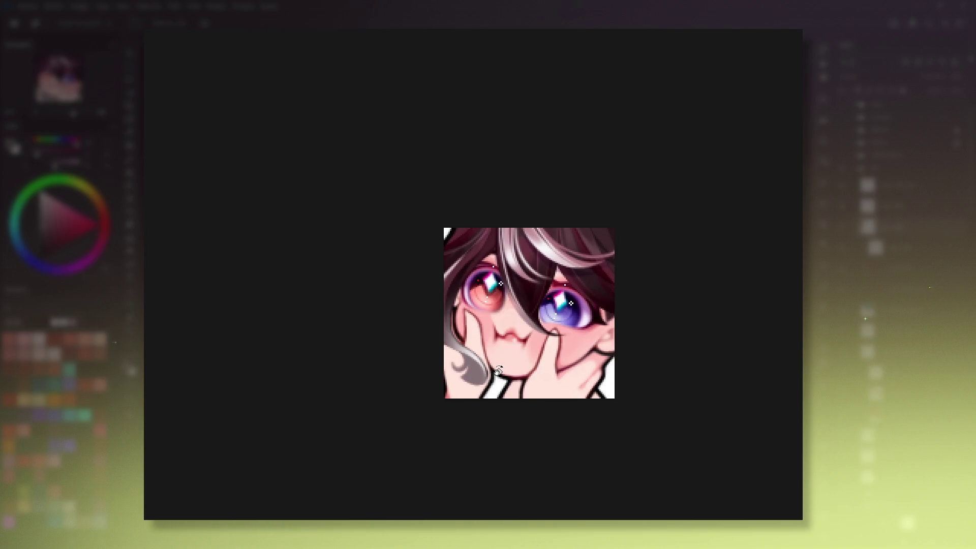
left_click_drag(498, 370, 605, 340)
key("ctrl+0")
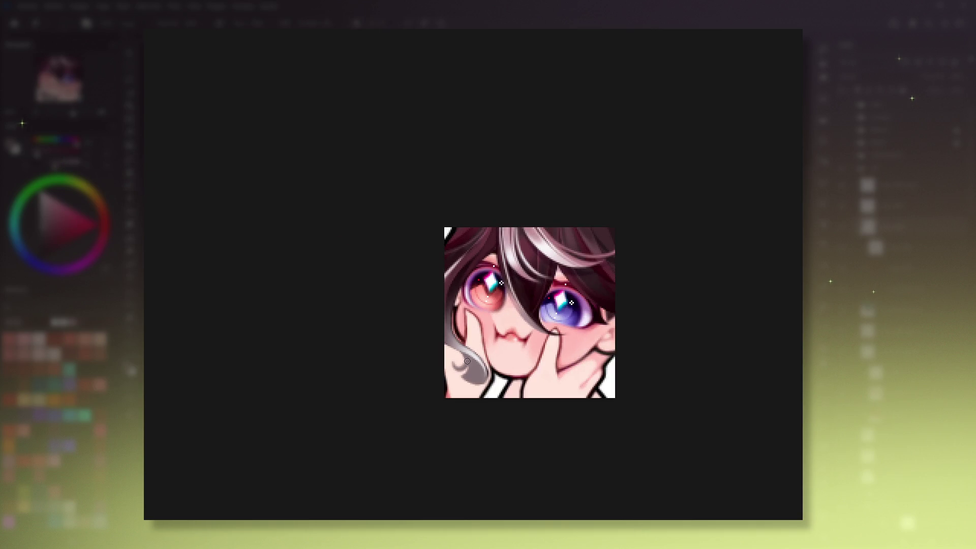
left_click_drag(482, 339, 472, 325)
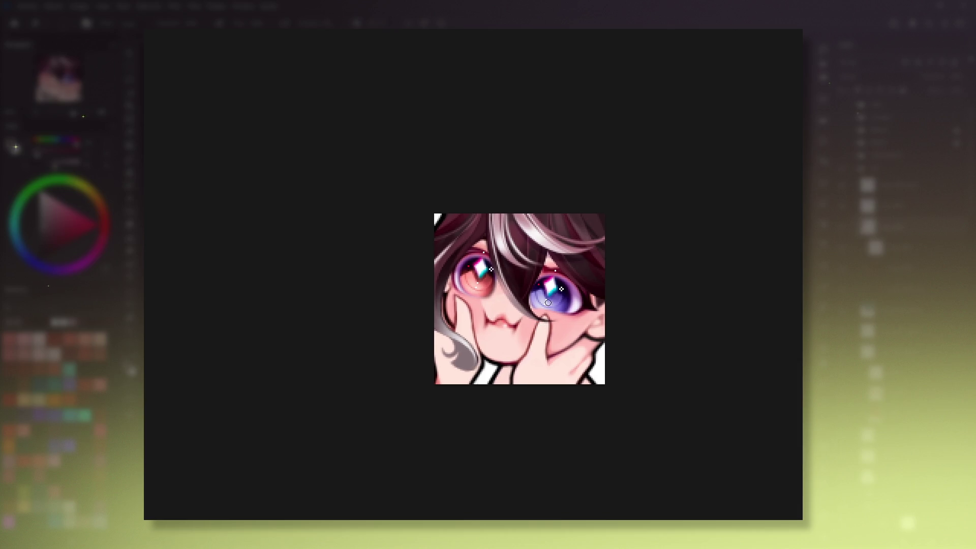
left_click(471, 356, "ctrl")
left_click_drag(481, 366, 602, 305)
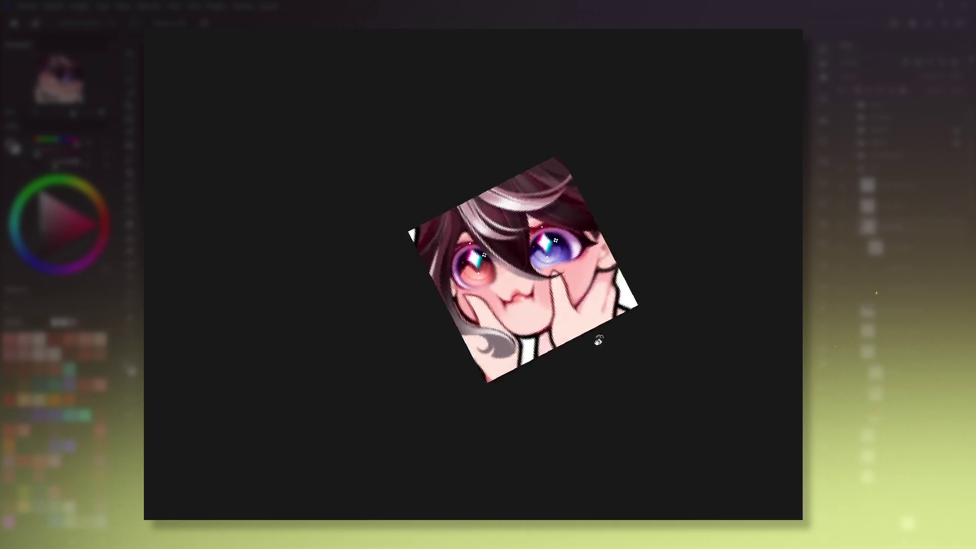
key("5")
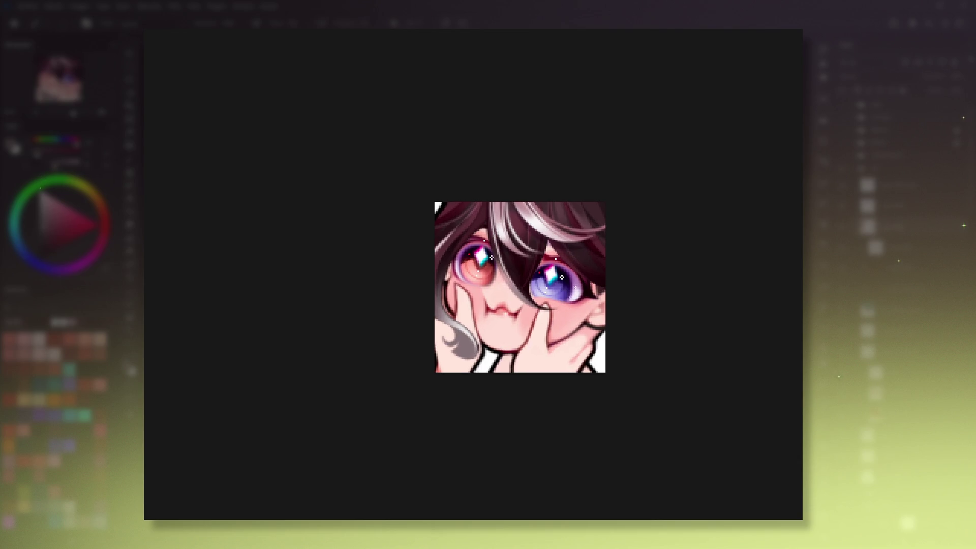
left_click_drag(564, 303, 545, 254)
scroll(546, 254, "up", 3)
left_click(545, 254, "ctrl")
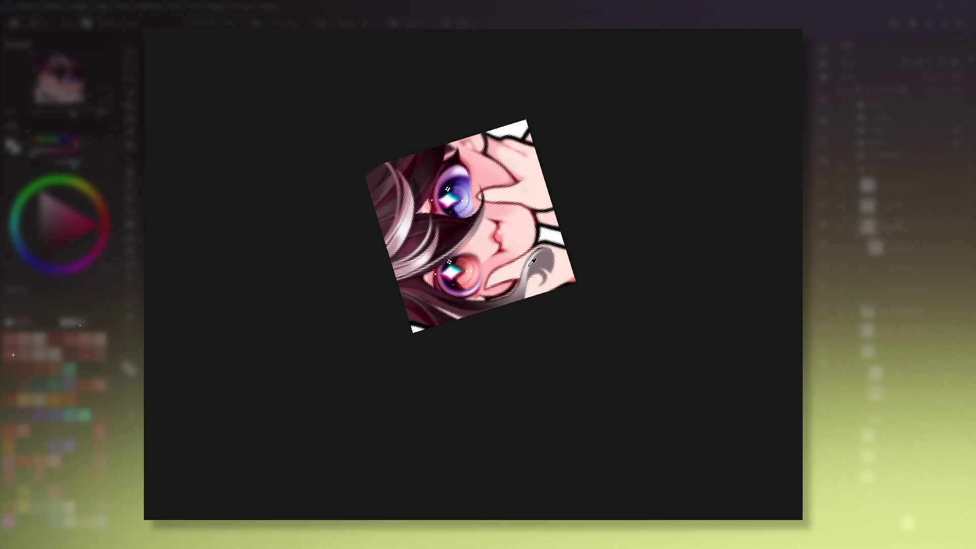
left_click_drag(530, 259, 533, 280)
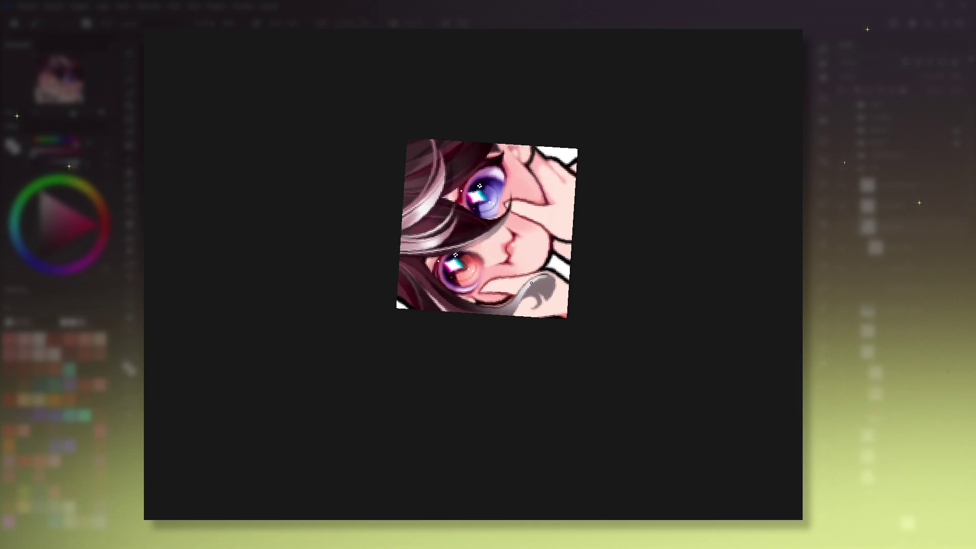
key("5")
scroll(483, 322, "down", 1)
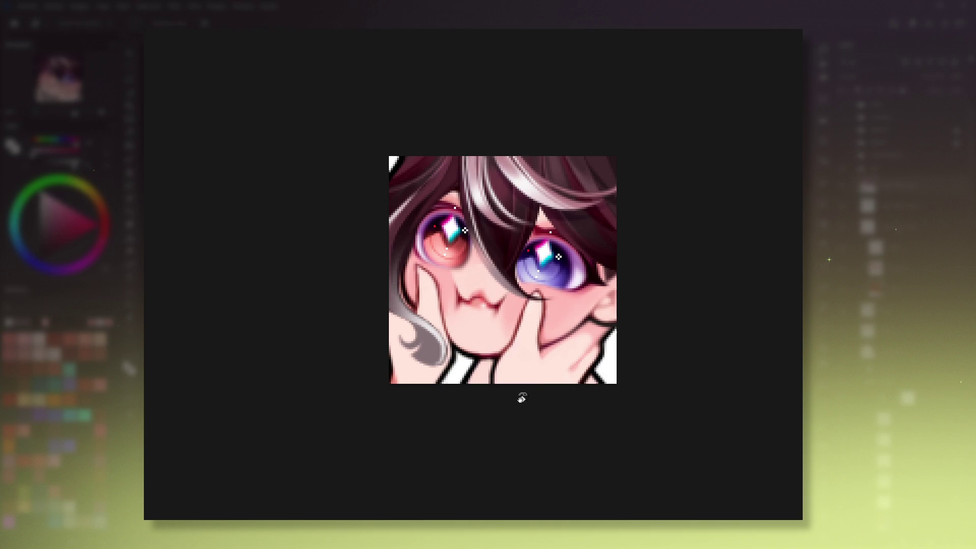
left_click_drag(522, 398, 548, 294)
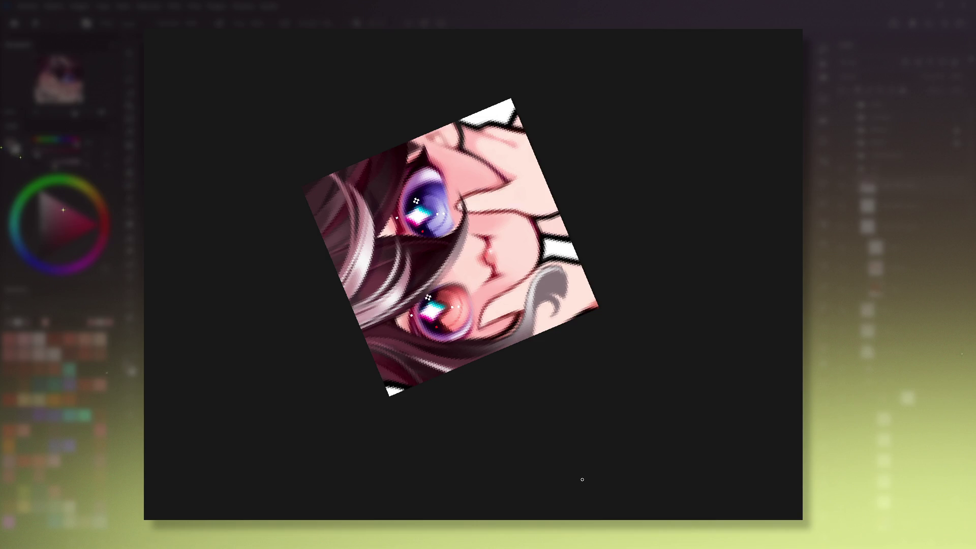
key("5")
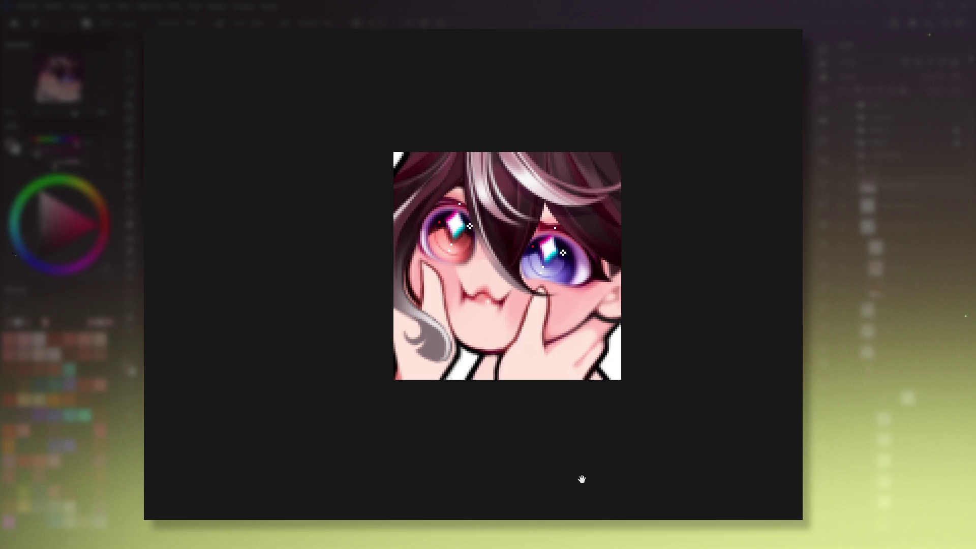
left_click_drag(582, 480, 568, 276)
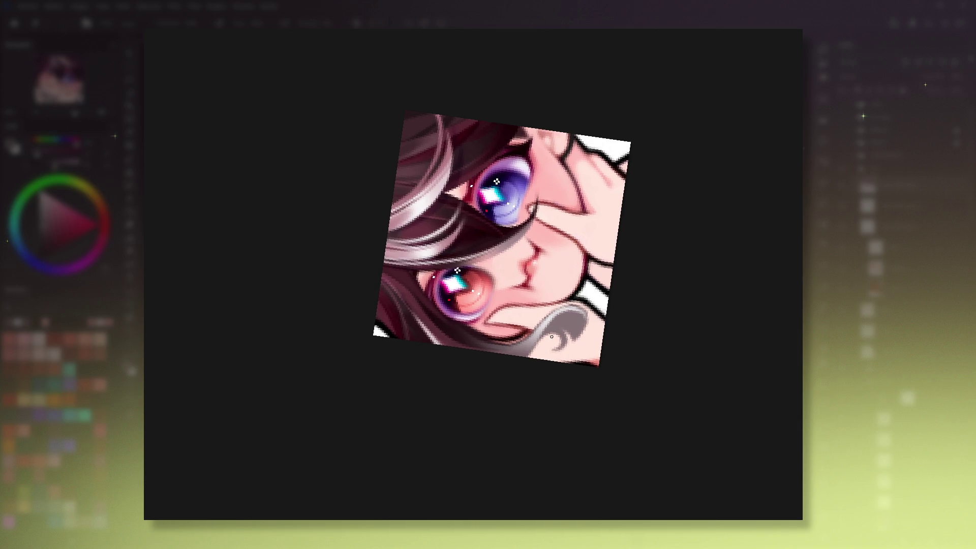
key("5")
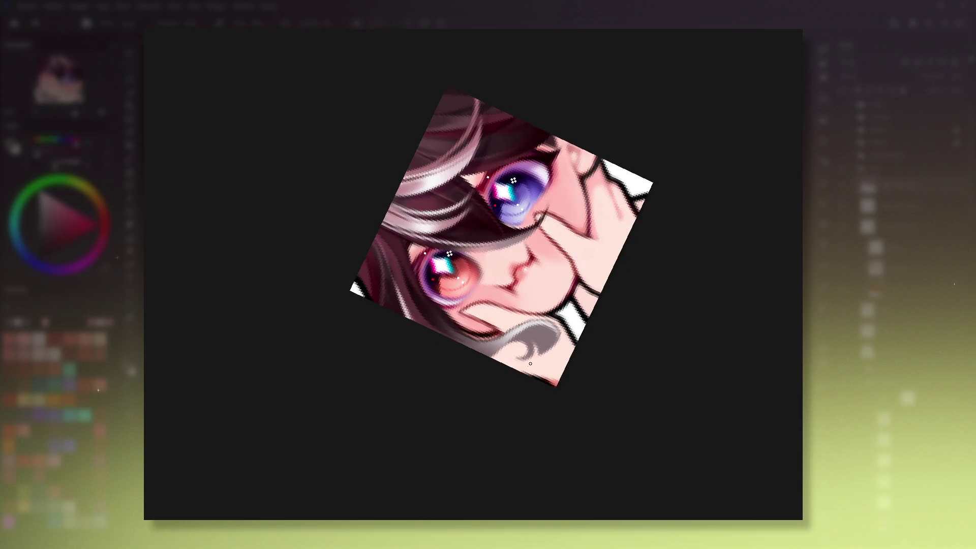
key("5")
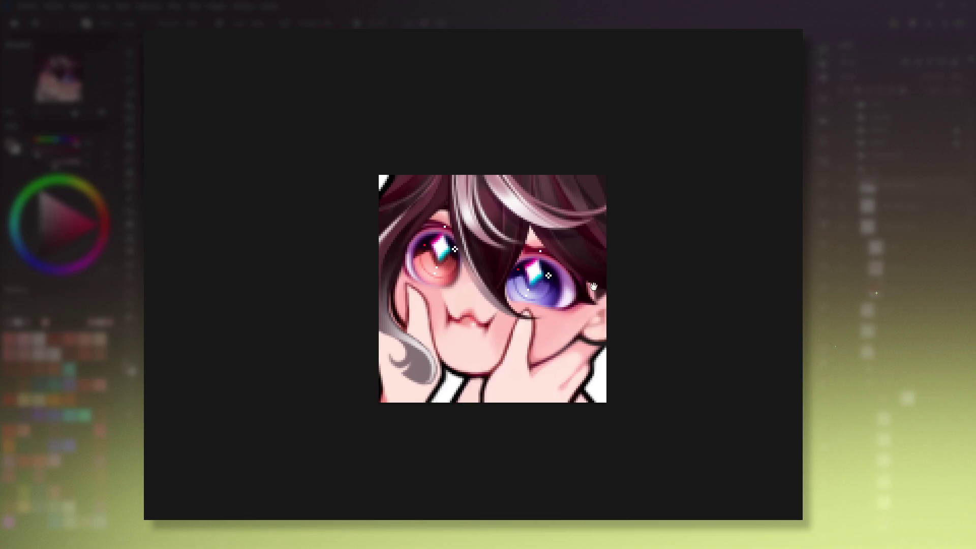
key("1")
Step: Zoom out with Ctrl+Alt+0 to preview the finished emote at tiny emote size
key("minus")
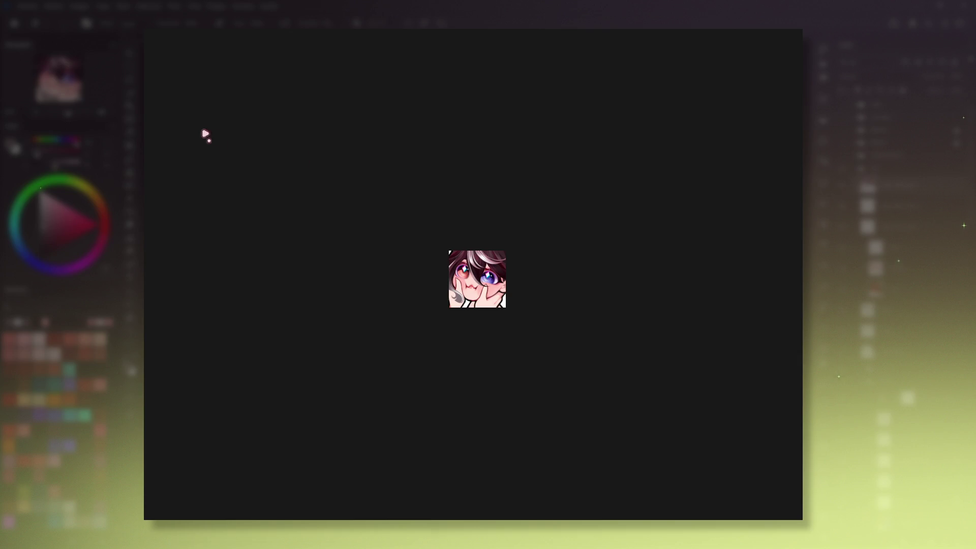
key("plus")
key("plus")
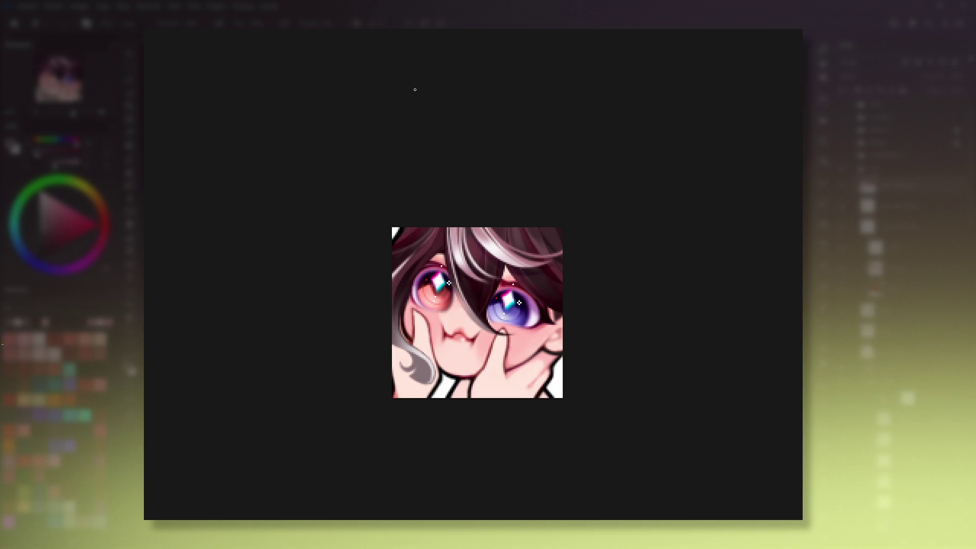
key("ctrl+alt+0")
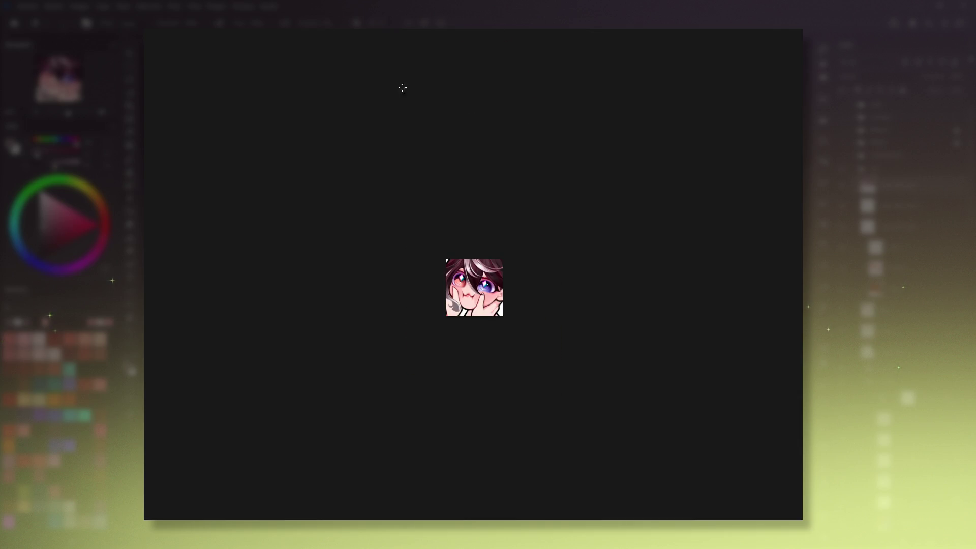